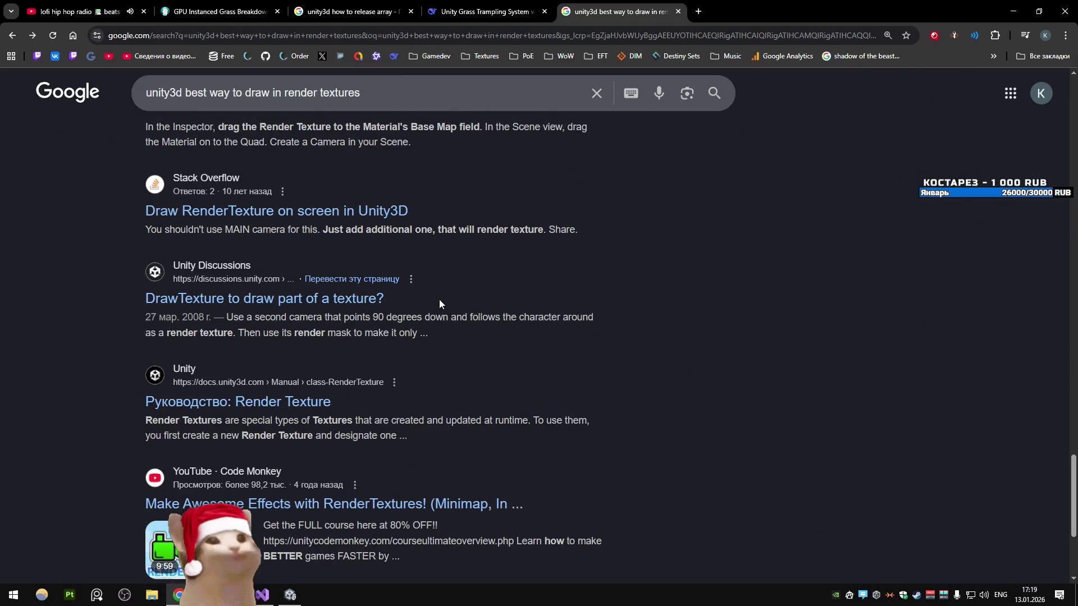
scroll(440, 305, "down", 4)
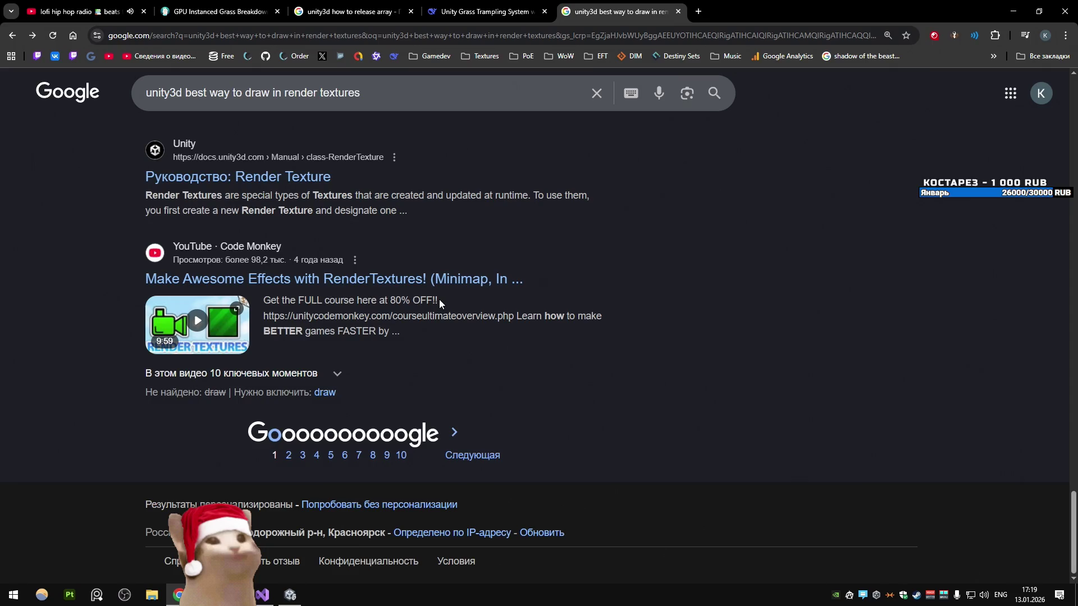
Step: Leave the Google render-texture results for the DeepSeek 'Unity Grass Trampling System with Render Textures' chat
key("alt+Tab")
key("alt+Tab")
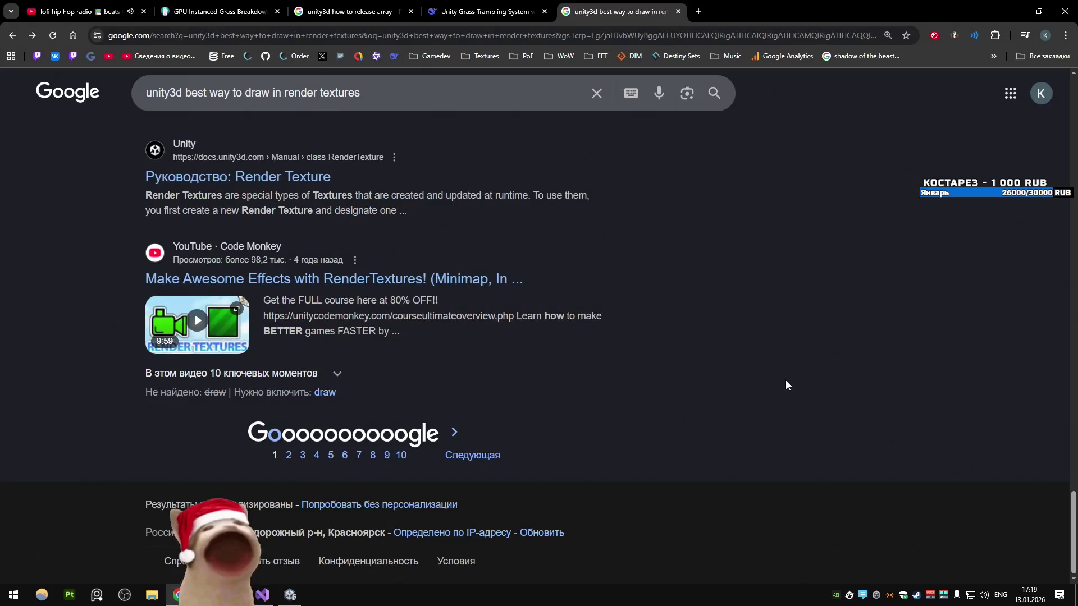
key("ctrl+shift+Tab")
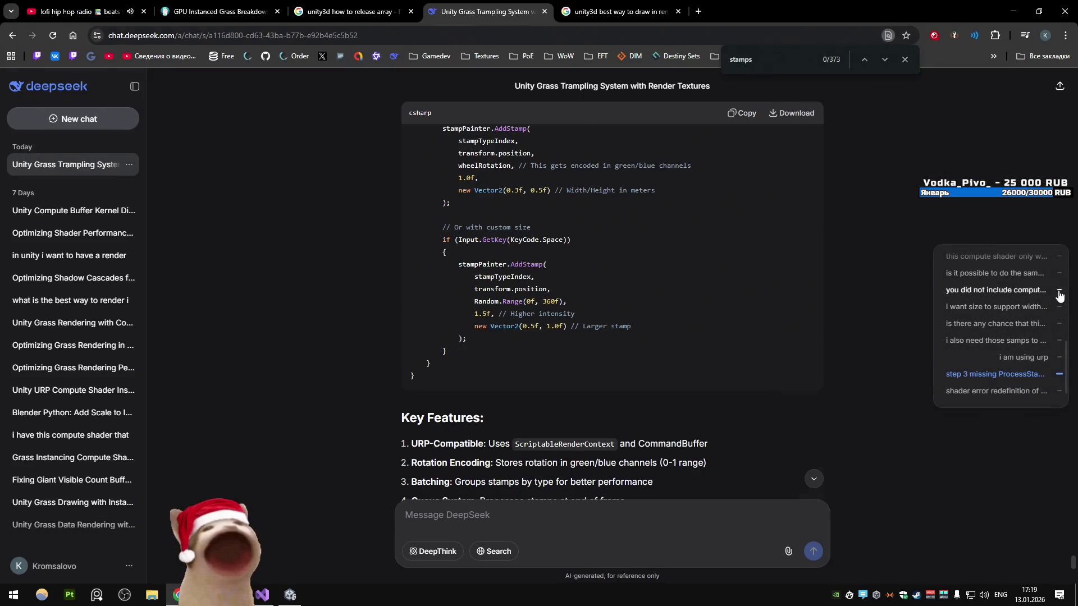
Step: Go back through the chat's questions to the first one, about a vehicle trampling instanced grass
left_click(1060, 290)
left_click(1060, 273)
left_click(1060, 256)
scroll(1044, 331, "up", 2)
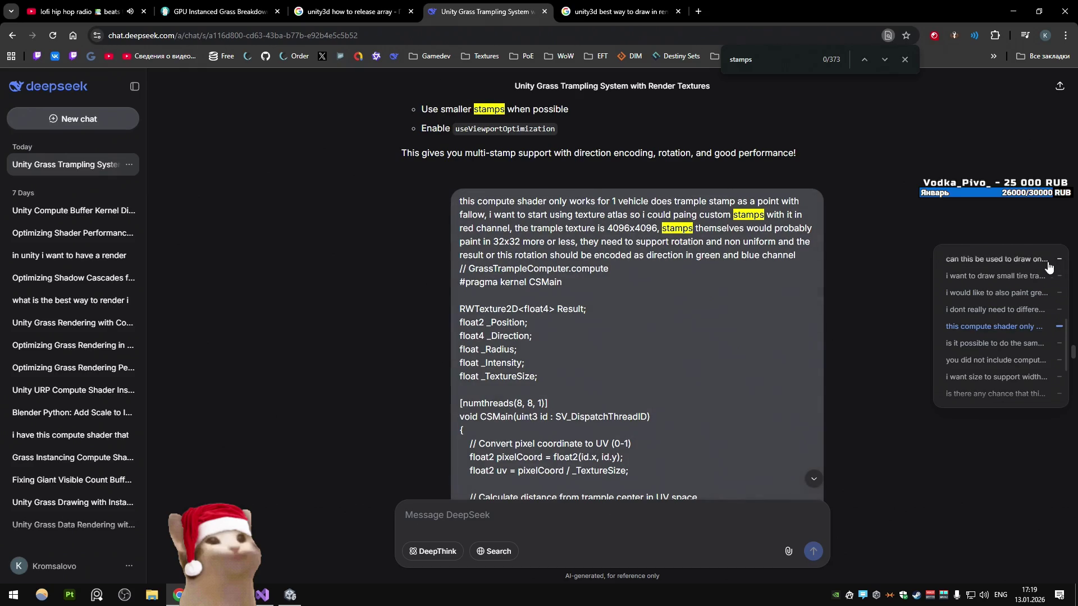
scroll(1041, 334, "up", 3)
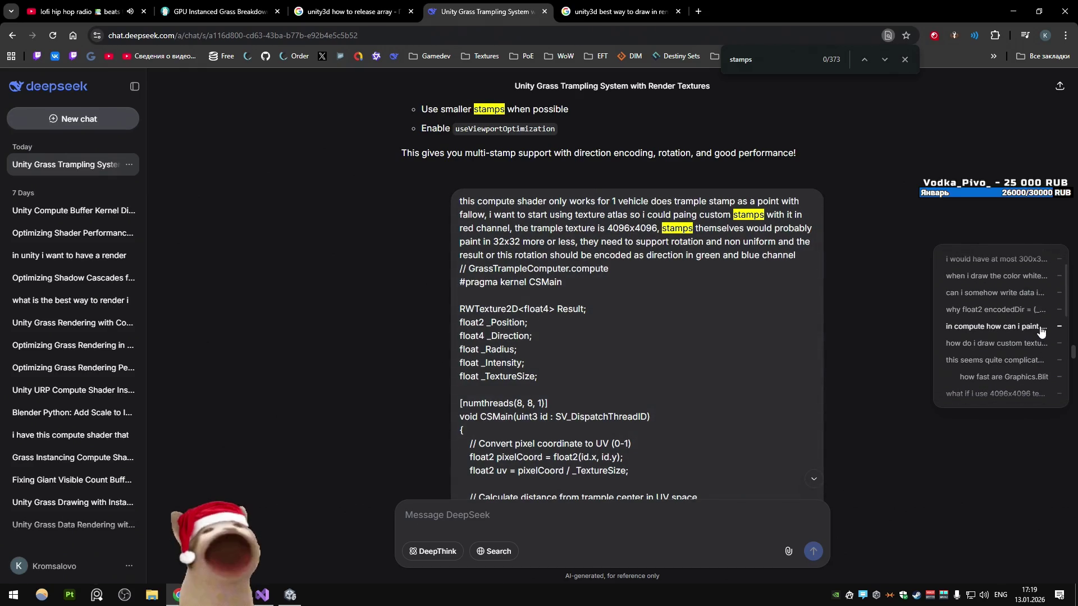
scroll(1041, 332, "up", 1)
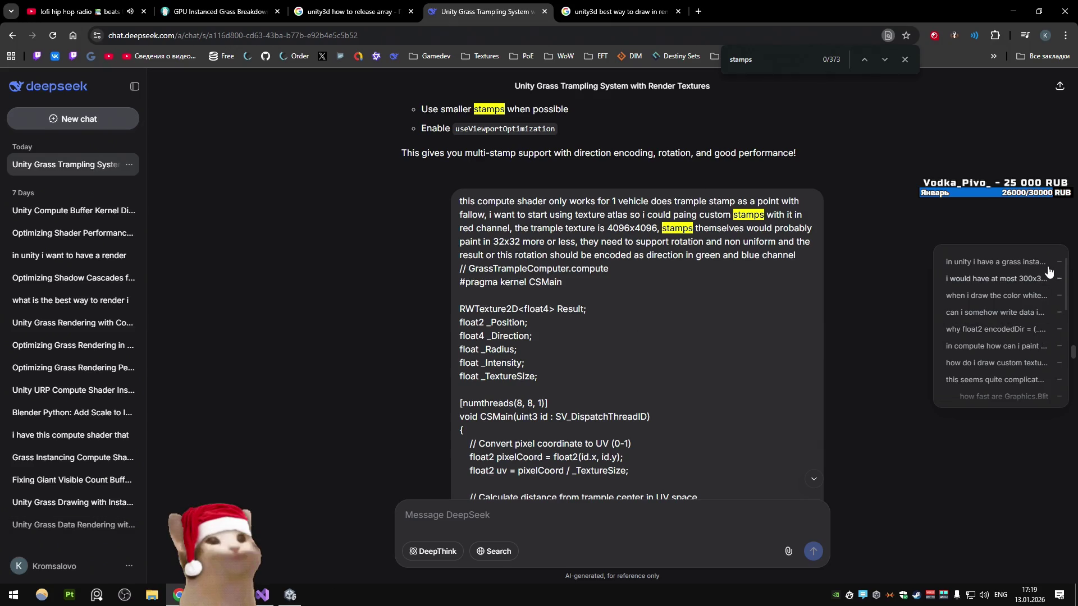
left_click(999, 262)
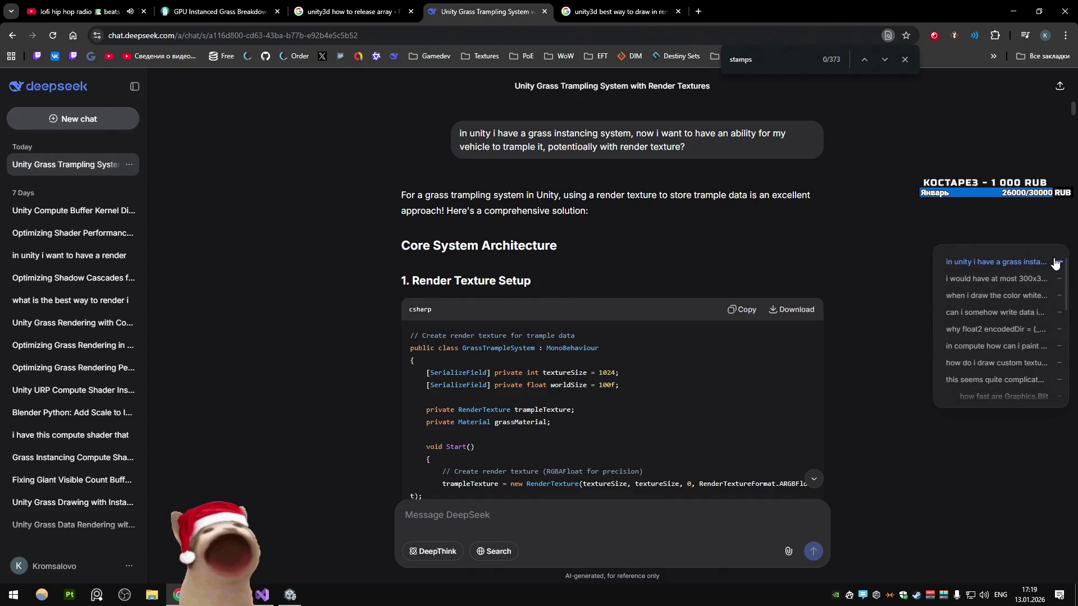
Step: Read down through the first trampling answer's Core System Architecture and Render Texture Setup code
scroll(730, 224, "down", 10)
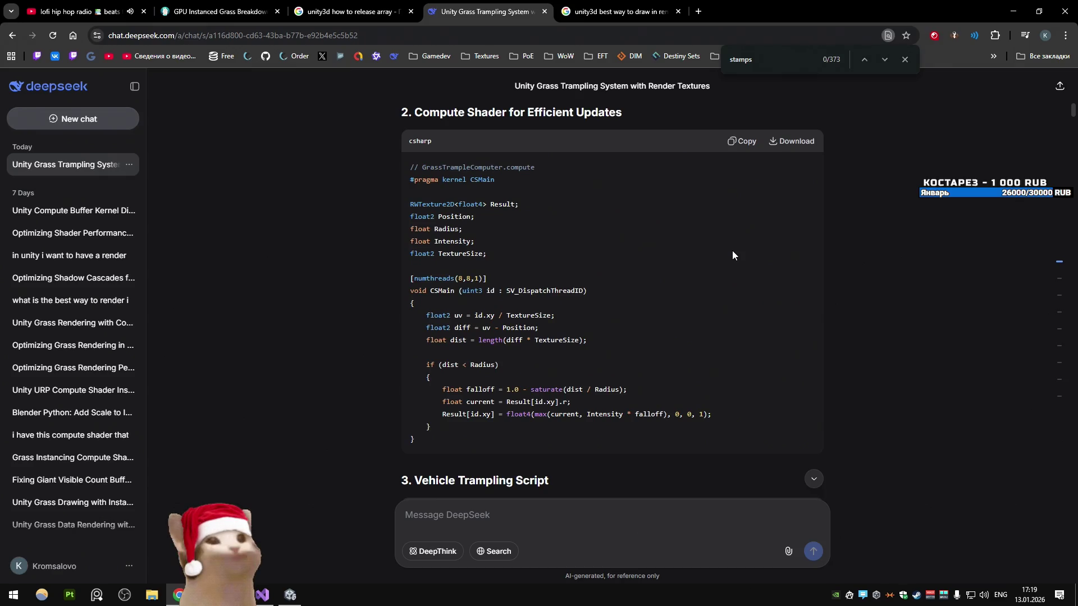
scroll(731, 251, "down", 15)
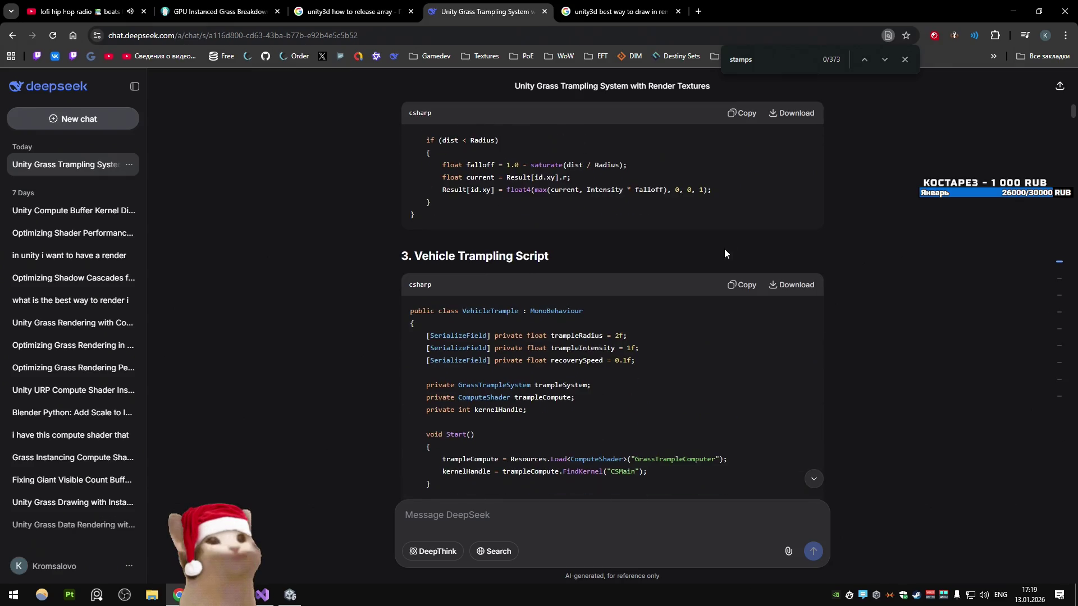
scroll(722, 249, "down", 15)
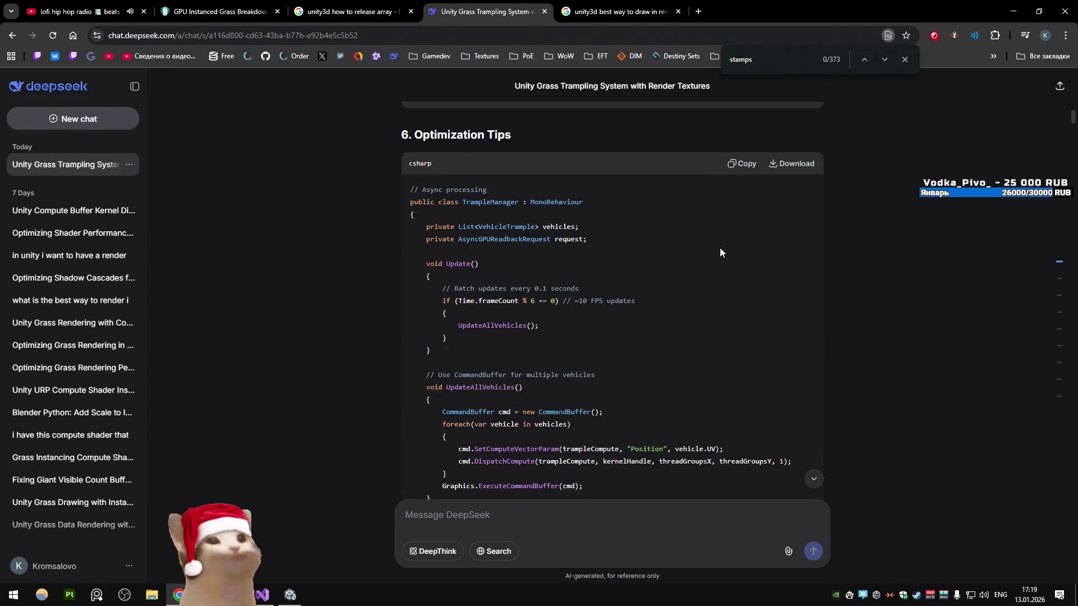
scroll(718, 247, "down", 15)
scroll(686, 269, "up", 6)
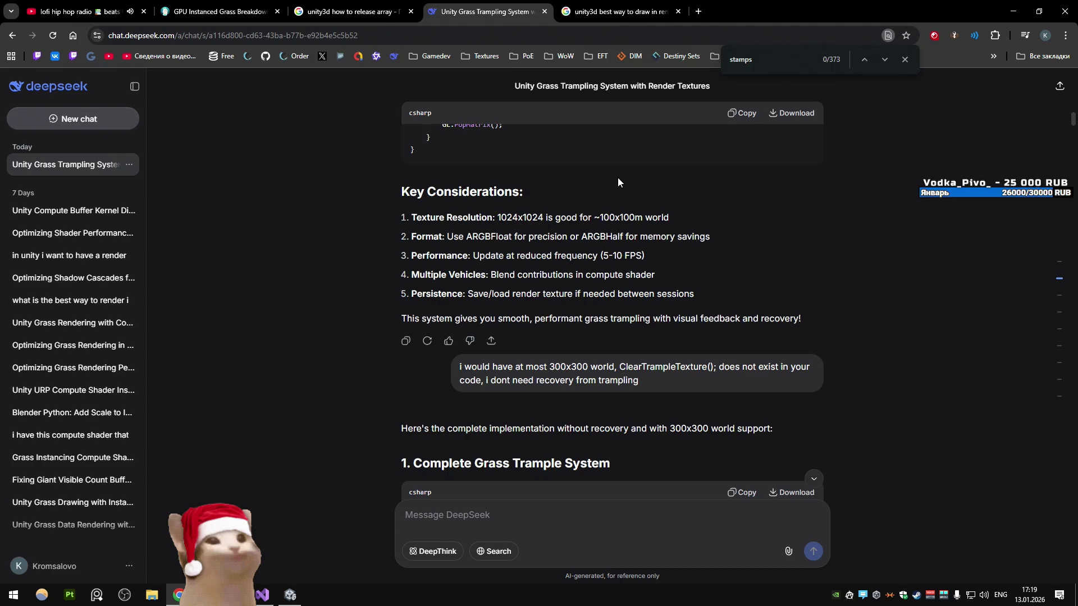
scroll(728, 262, "down", 15)
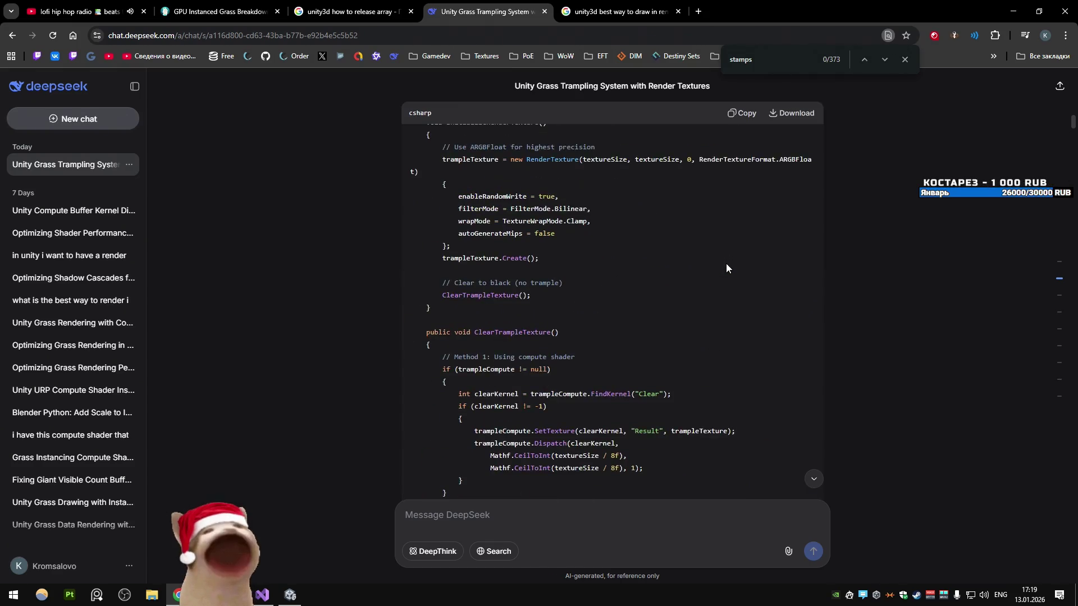
scroll(725, 261, "down", 10)
mouse_move(1058, 336)
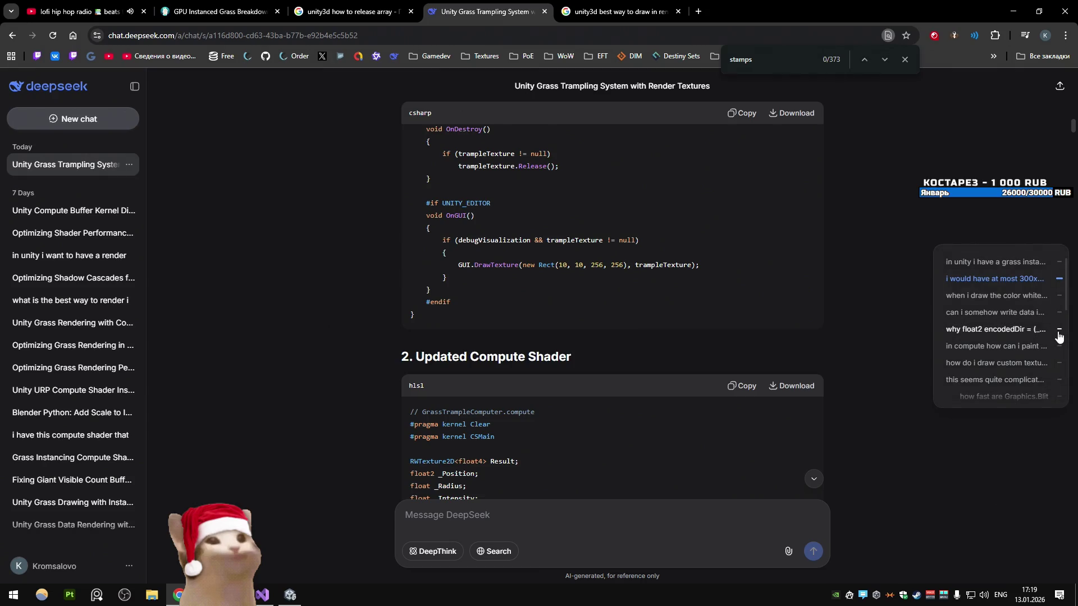
scroll(1059, 335, "down", 5)
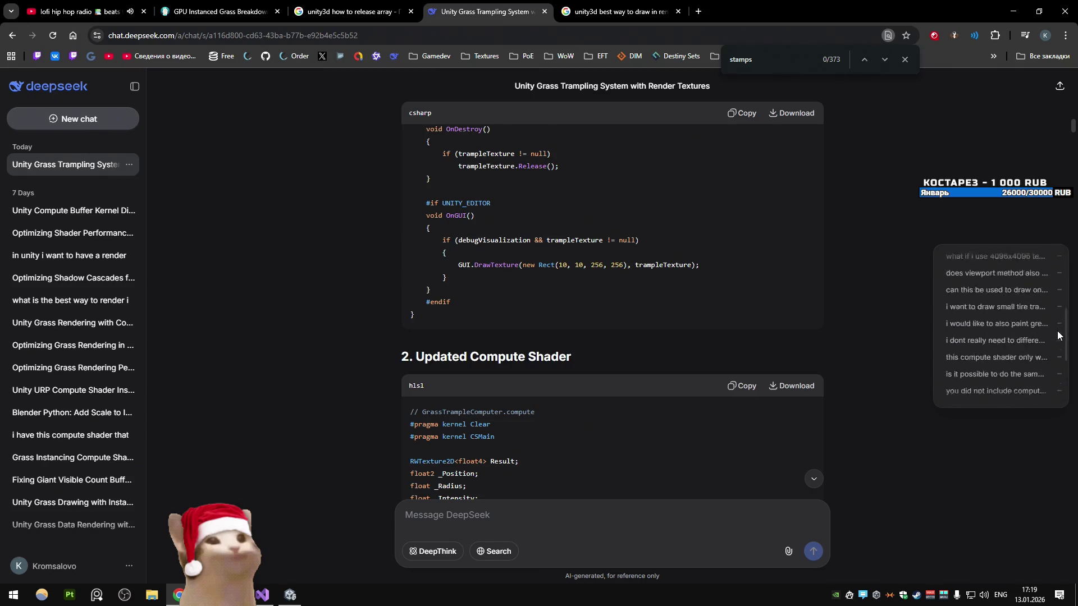
scroll(1058, 336, "down", 3)
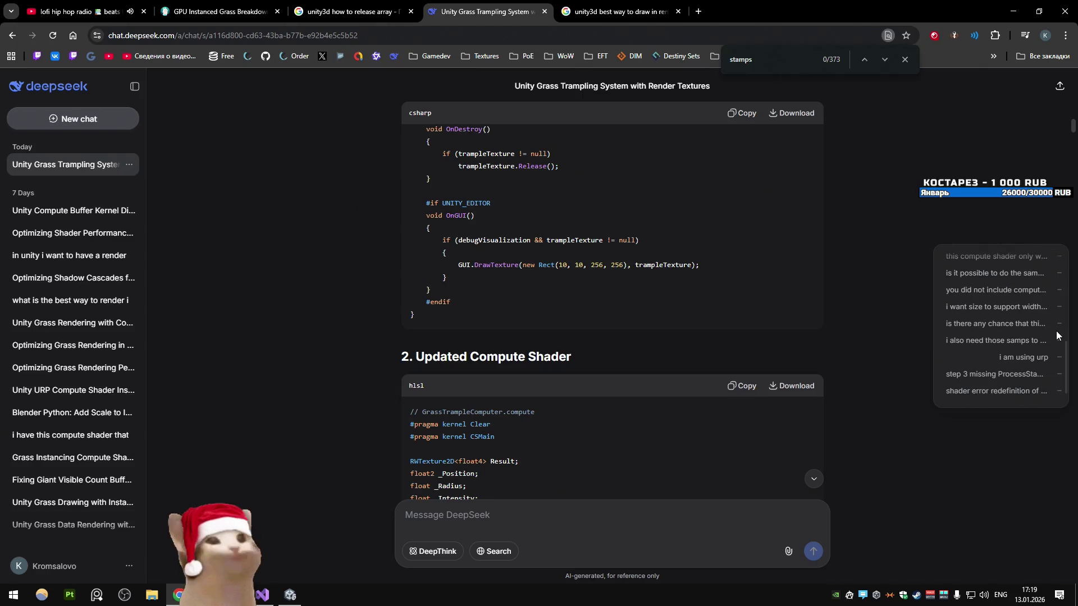
scroll(1056, 331, "up", 3)
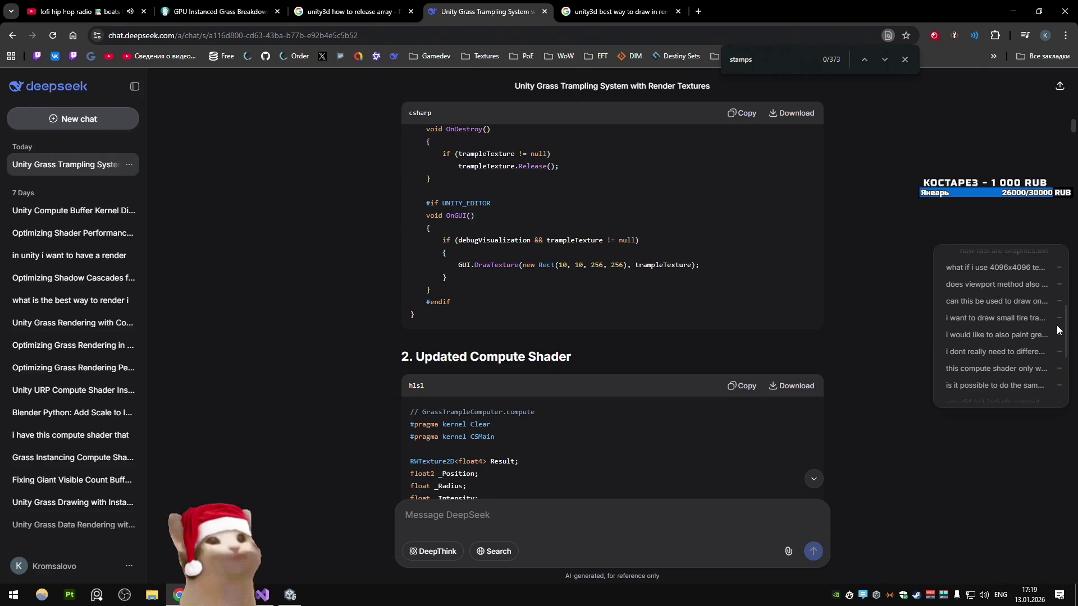
scroll(1057, 330, "down", 2)
Step: Jump to the tire track stamps question and read its answer through the grass shader code
left_click(996, 262)
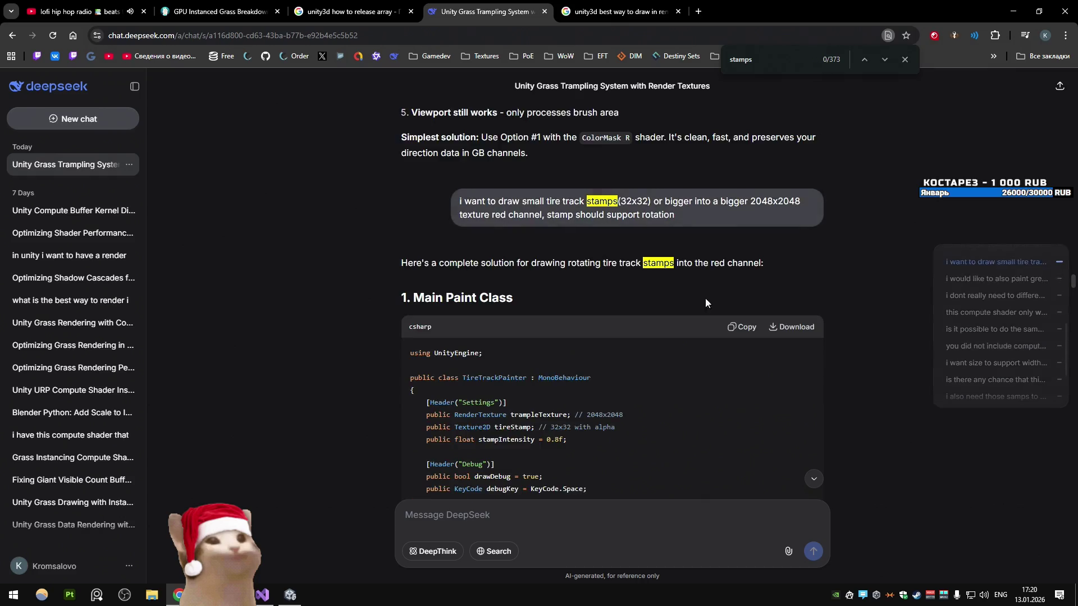
scroll(539, 292, "down", 15)
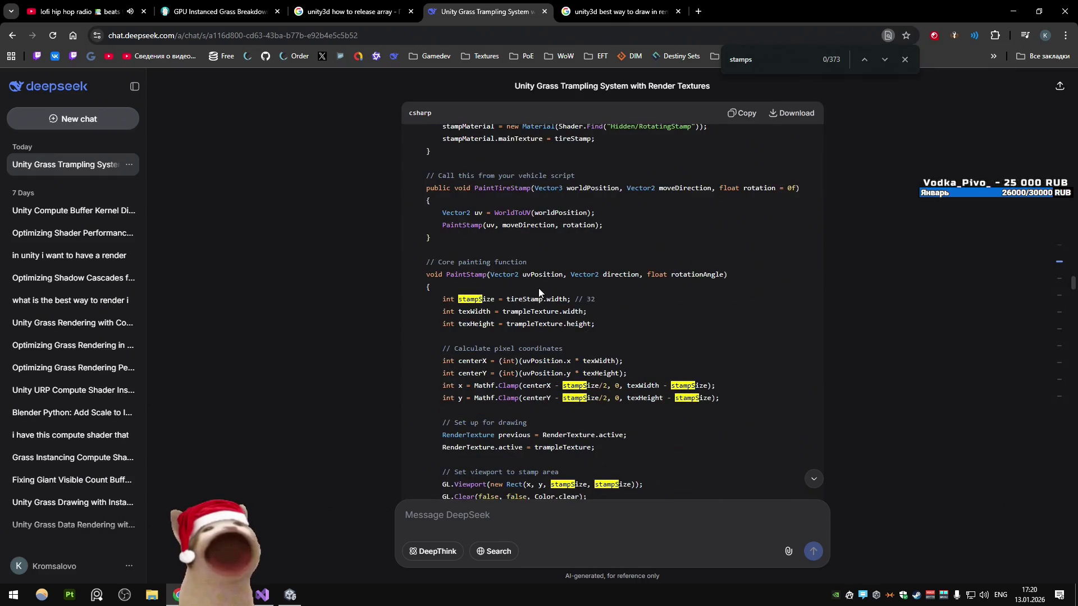
scroll(539, 292, "down", 3)
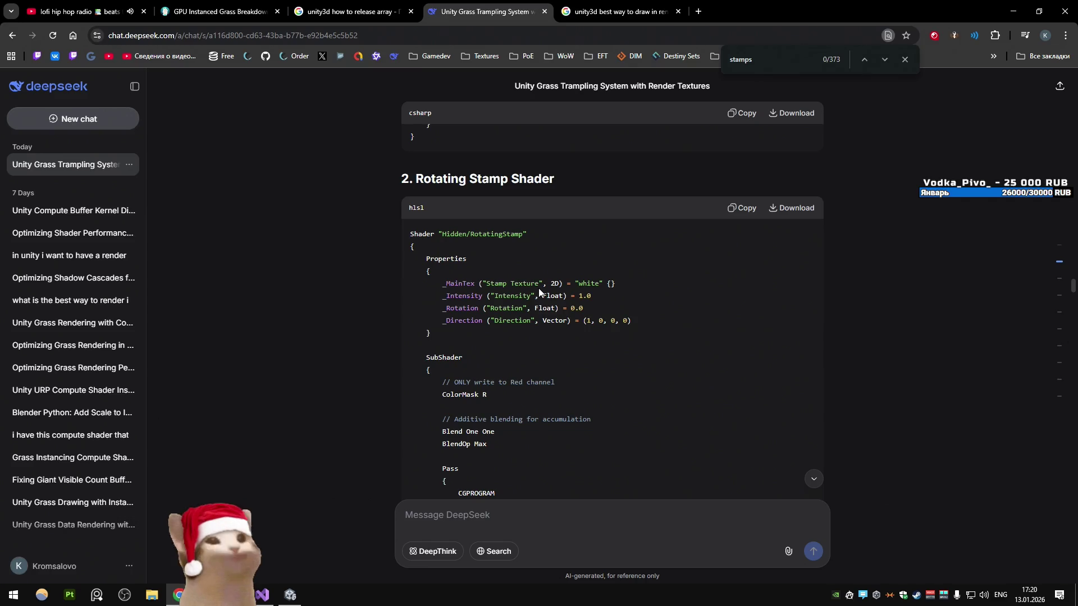
scroll(534, 285, "down", 15)
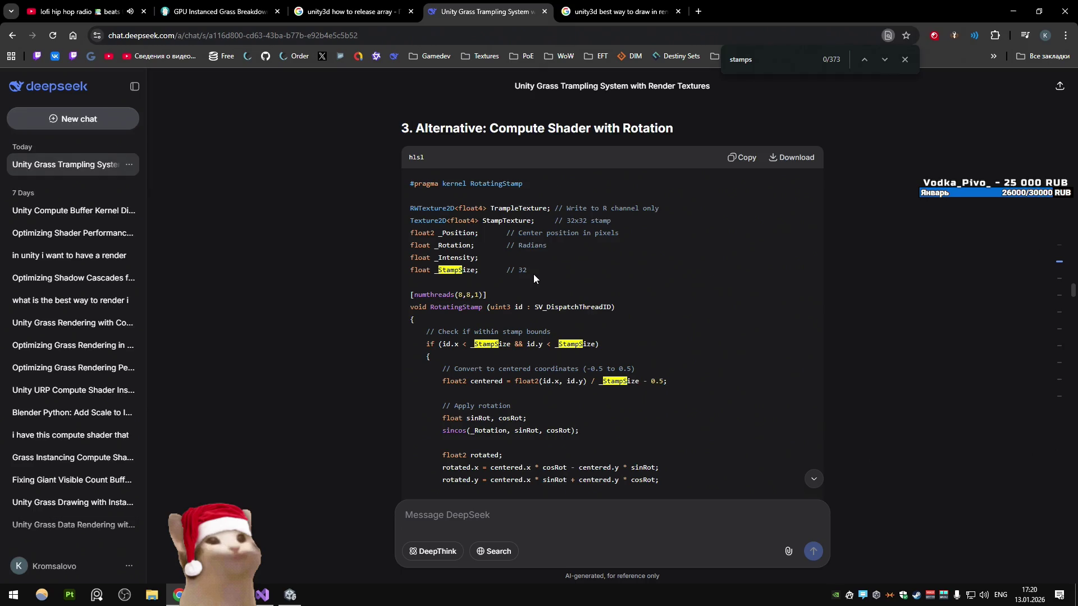
scroll(533, 274, "down", 15)
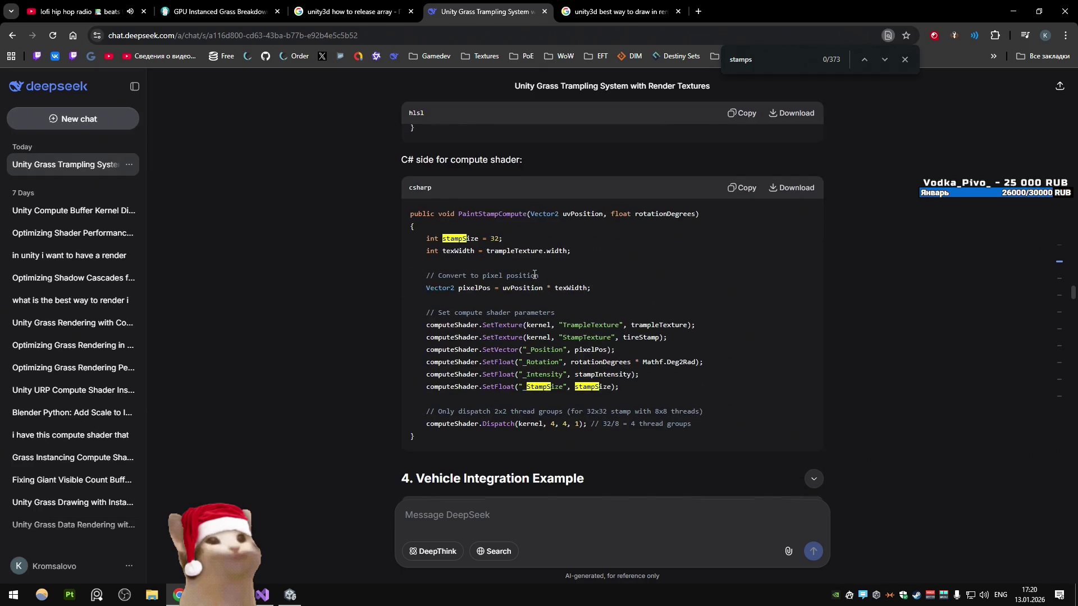
scroll(534, 274, "down", 15)
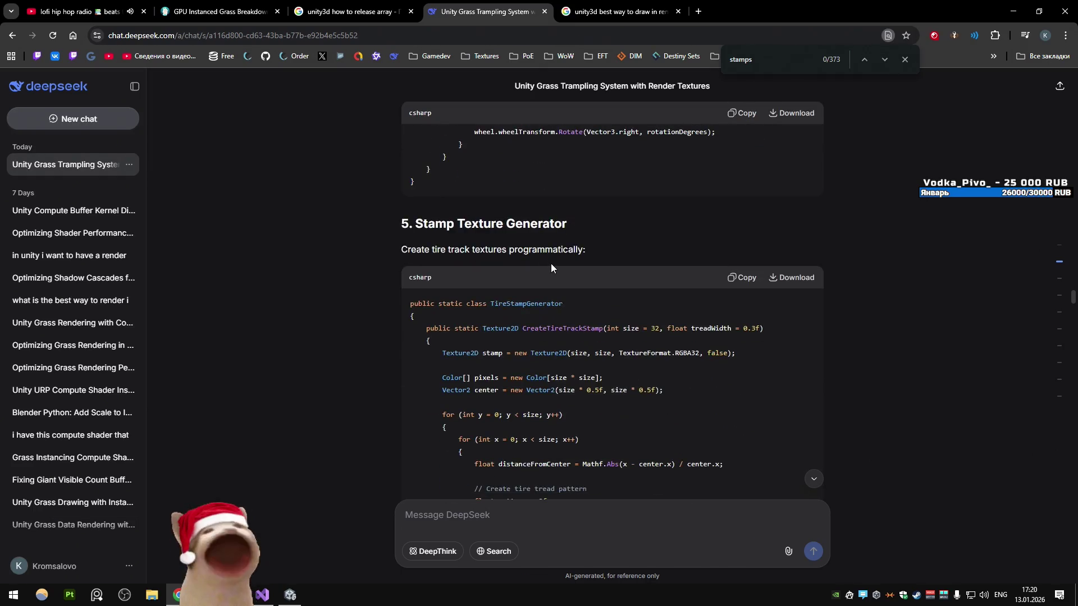
scroll(551, 264, "down", 20)
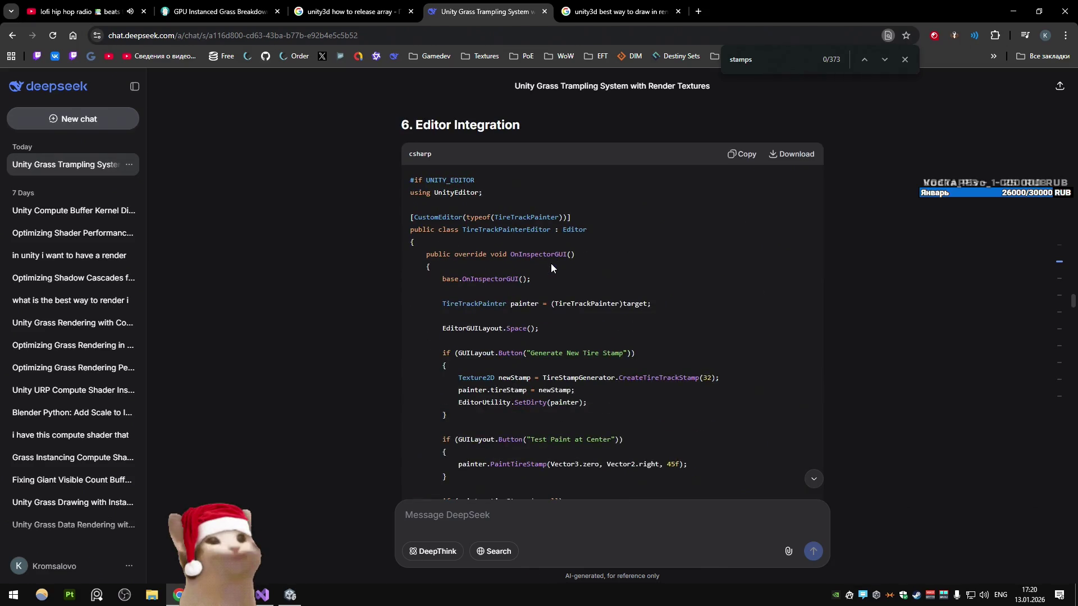
scroll(550, 264, "down", 8)
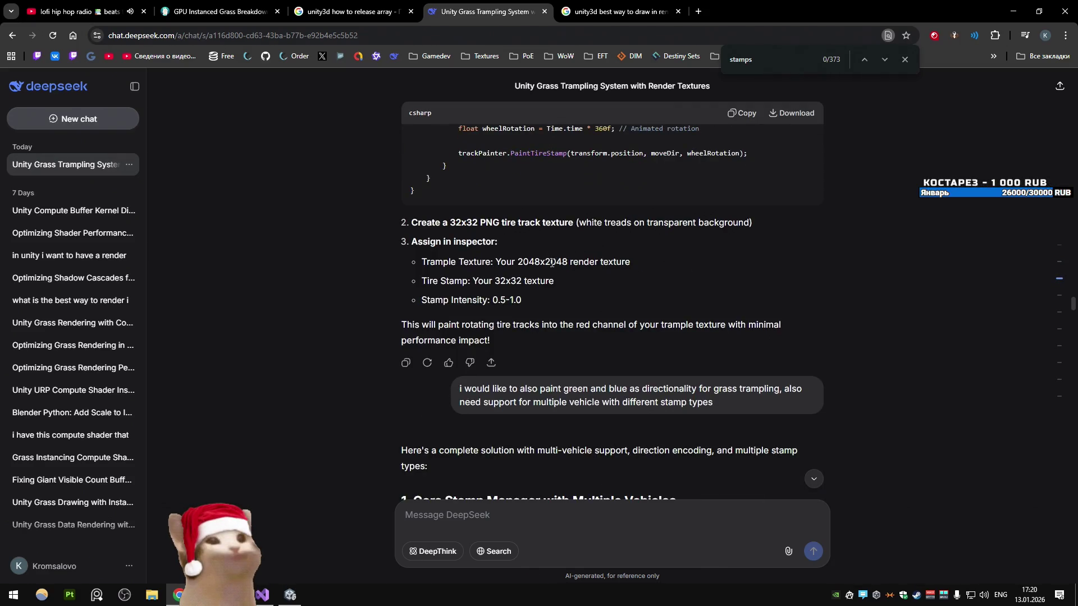
scroll(551, 264, "down", 2)
Step: Read on past the vehicle controller code to the SimpleStampManager multi-stamp reply
scroll(551, 264, "down", 4)
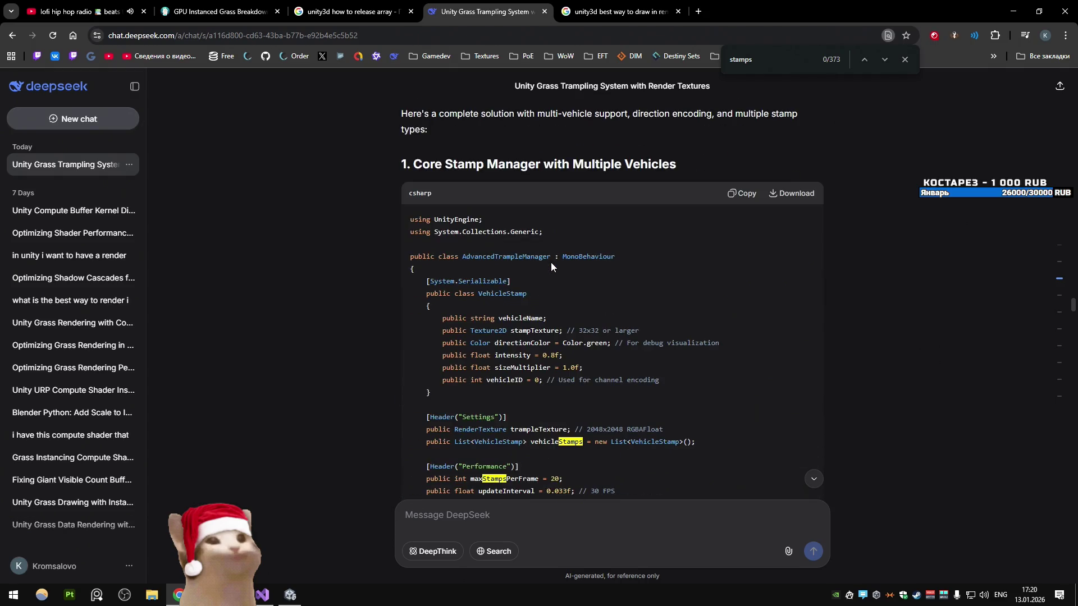
scroll(550, 261, "down", 20)
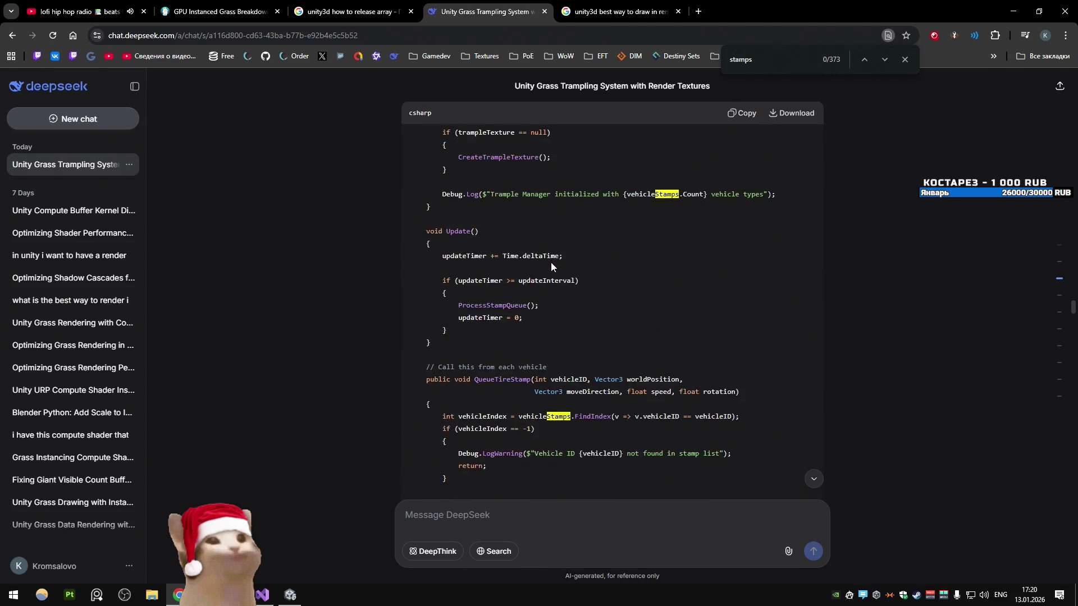
scroll(540, 262, "down", 20)
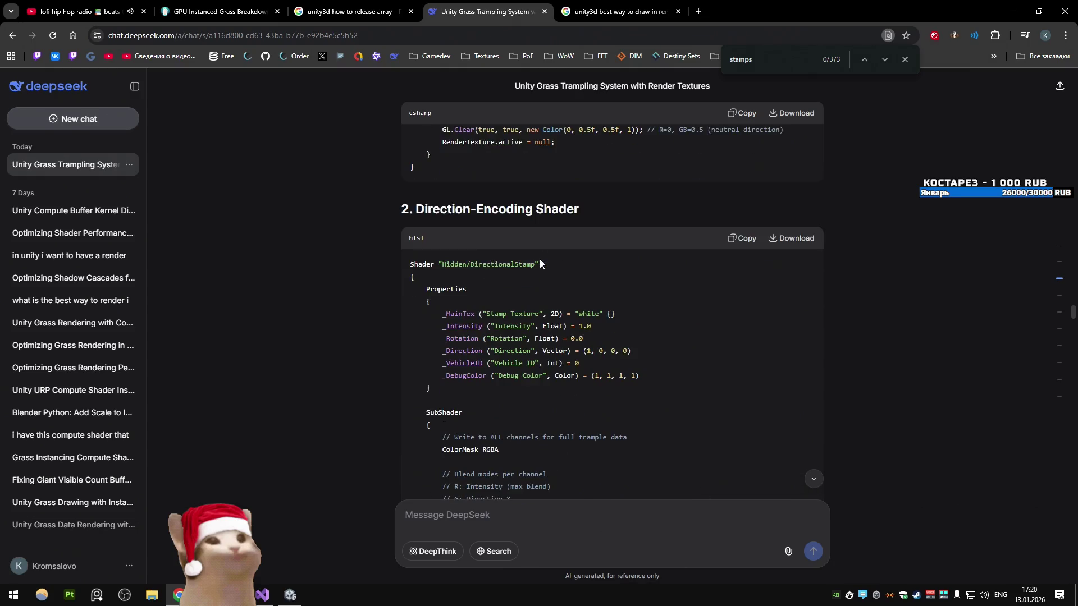
scroll(535, 265, "down", 15)
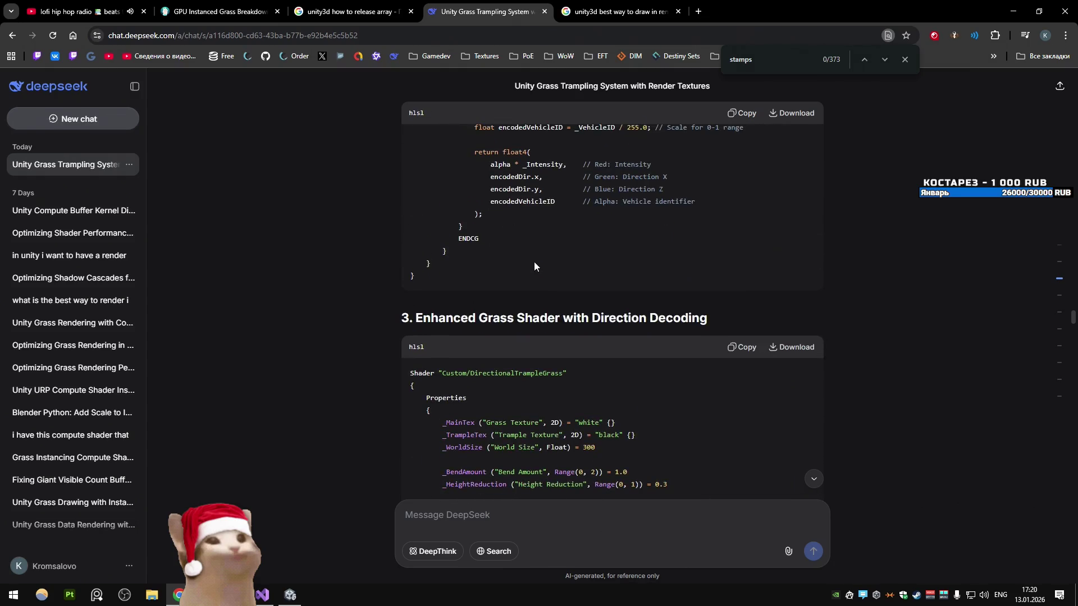
scroll(533, 263, "down", 15)
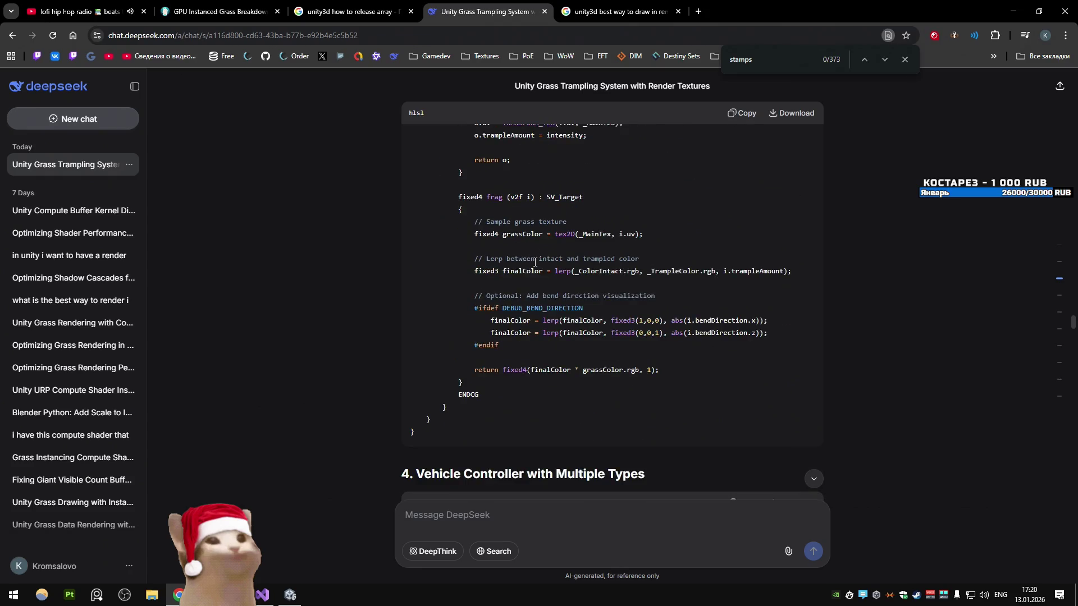
scroll(535, 263, "down", 10)
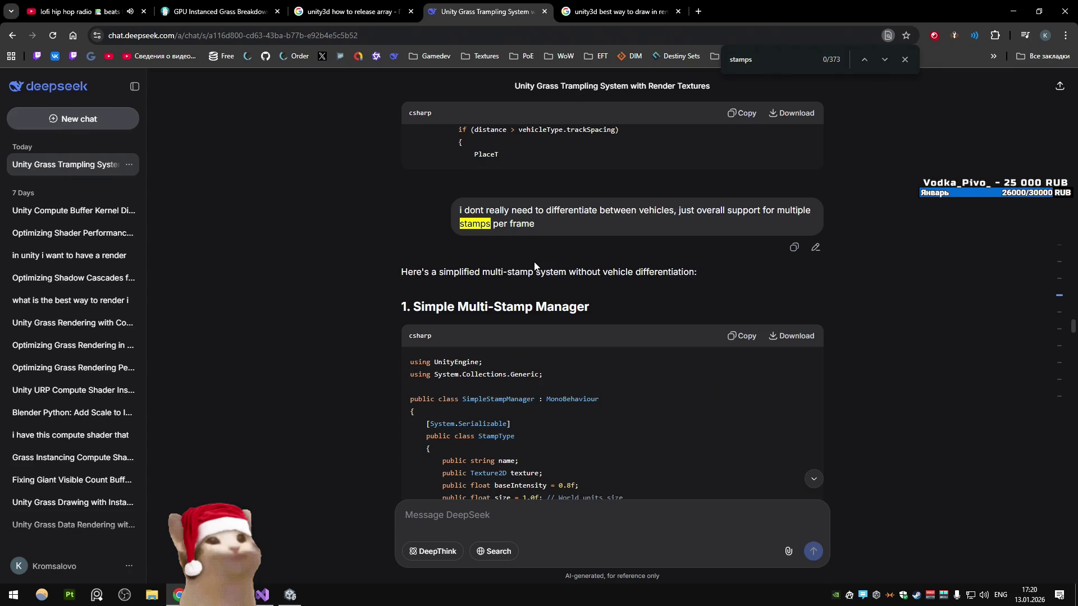
scroll(534, 264, "down", 10)
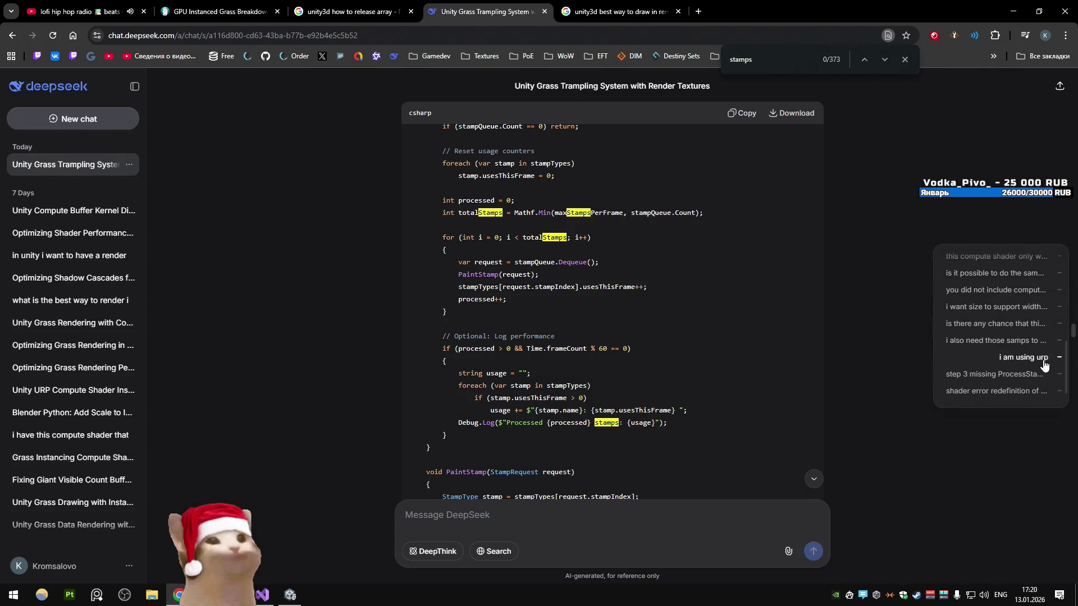
scroll(1021, 354, "up", 3)
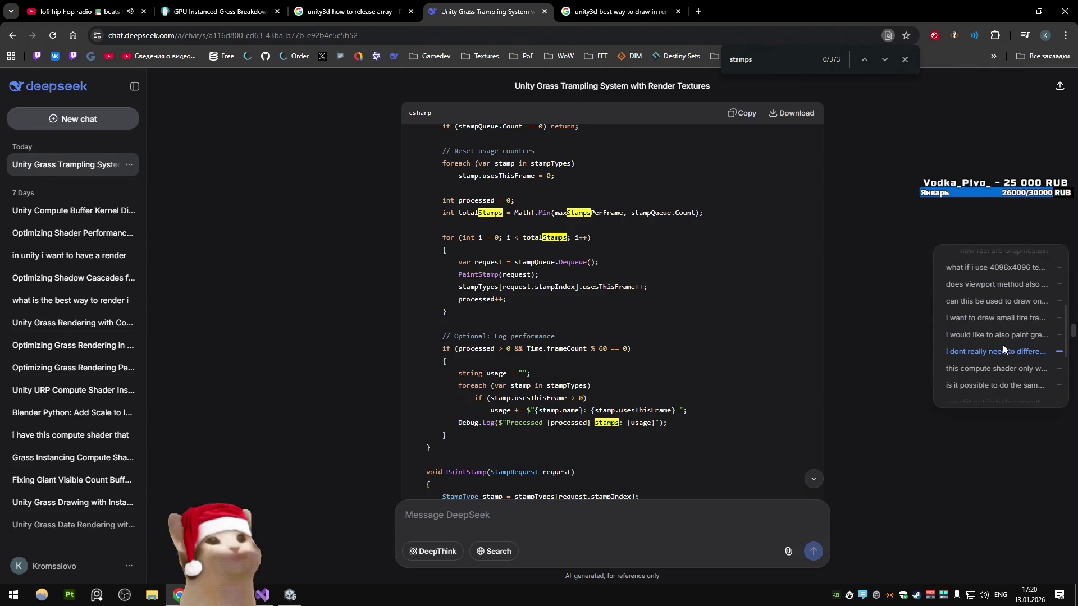
scroll(1002, 342, "down", 1)
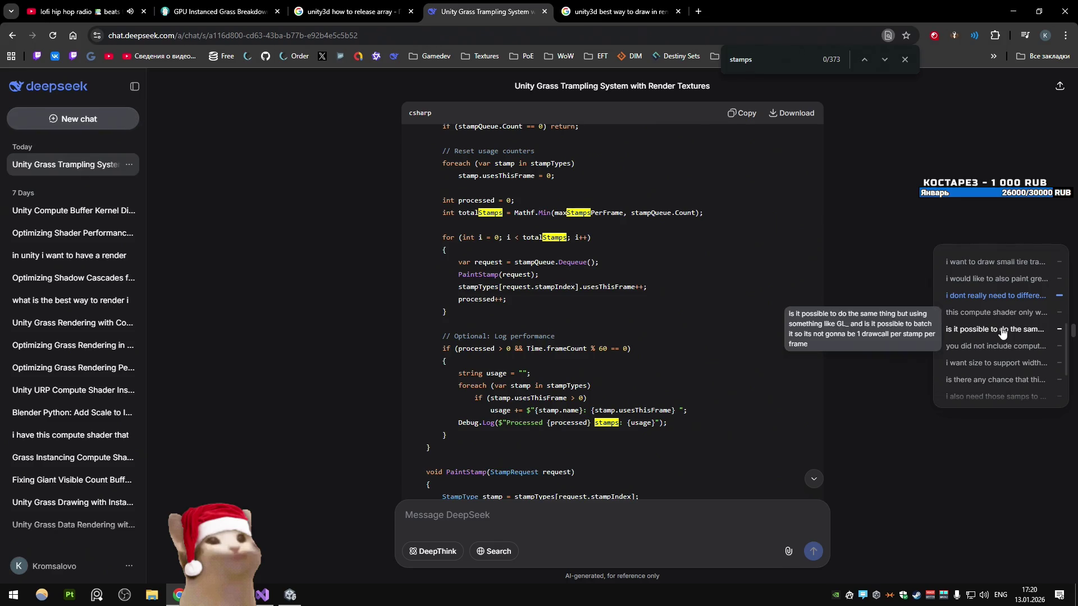
Step: Read the GL batching answer down to its 'Advanced: Texture Atlas with GL Batching' code
left_click(1002, 334)
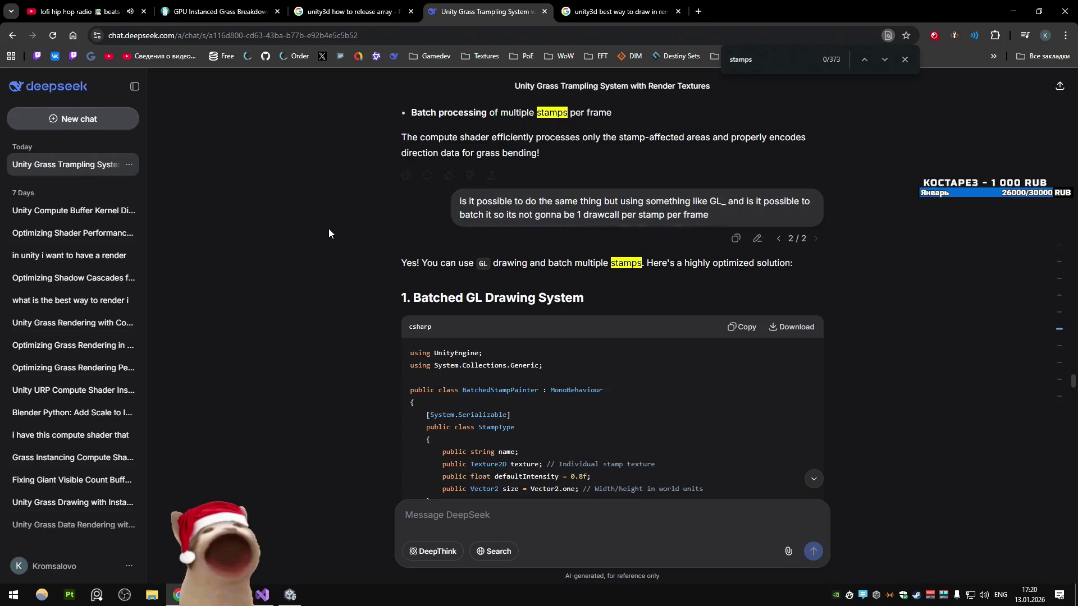
scroll(333, 221, "down", 9)
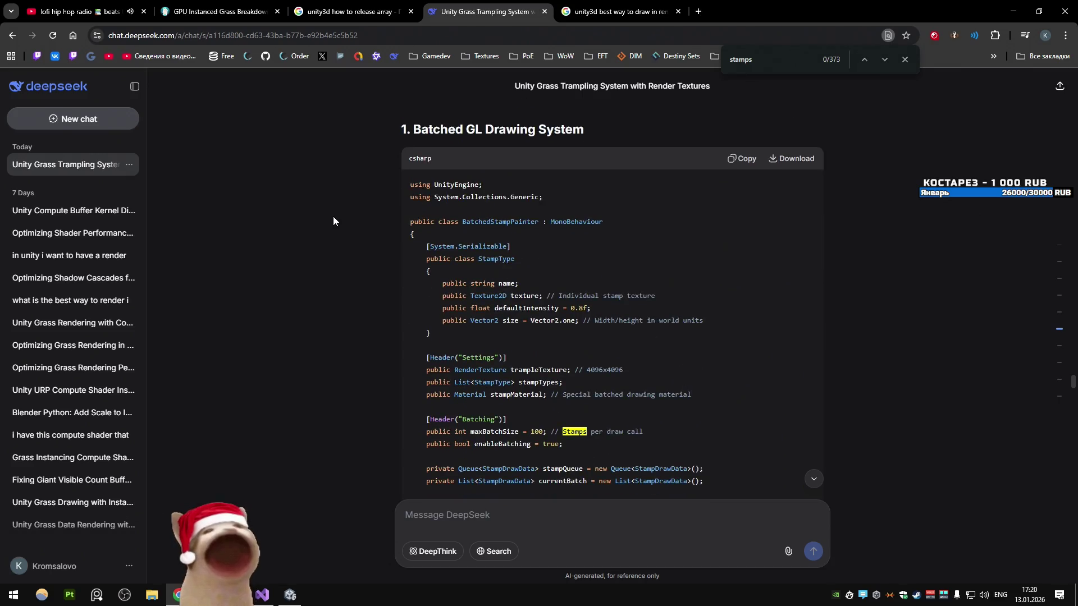
scroll(333, 221, "down", 10)
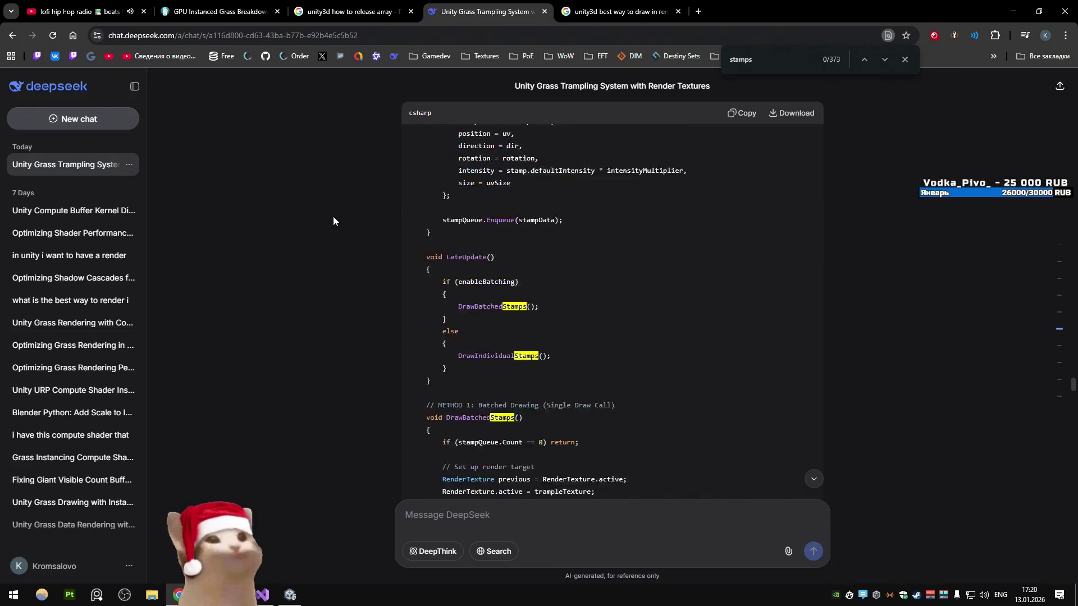
scroll(333, 221, "down", 7)
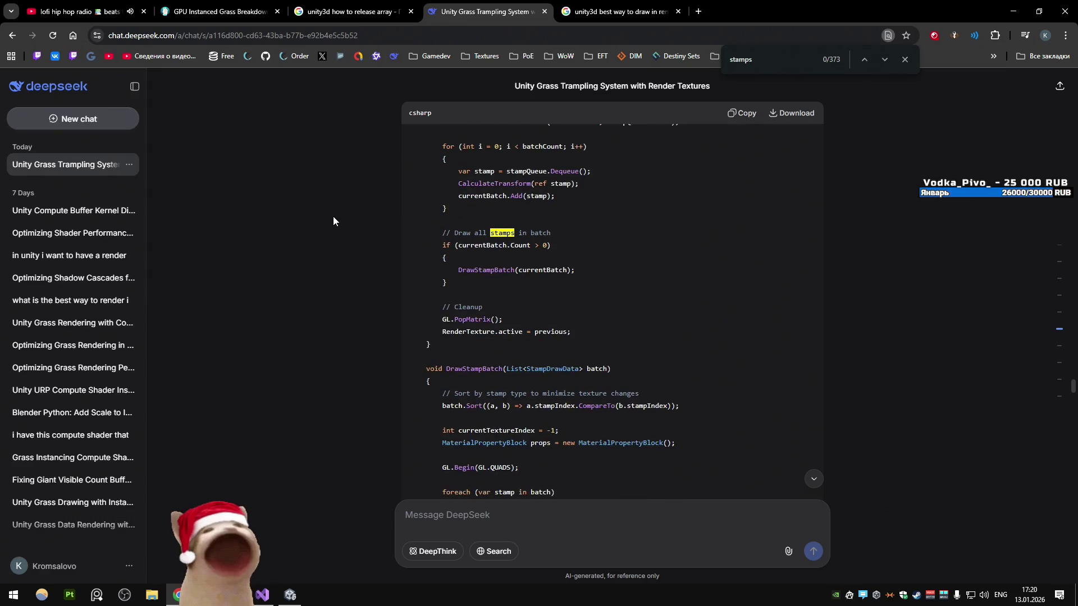
scroll(333, 221, "down", 15)
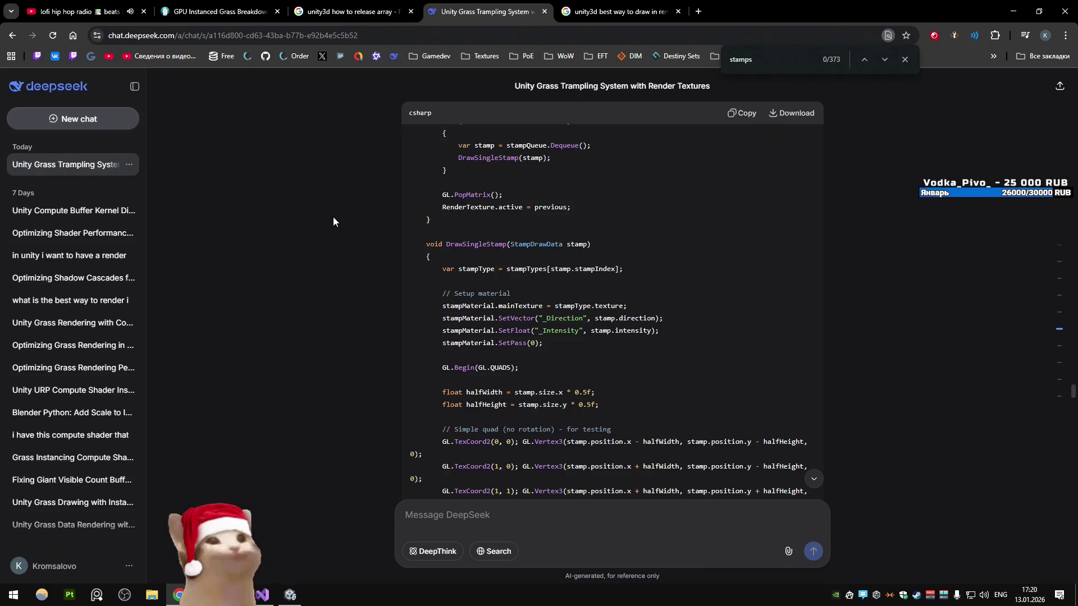
scroll(333, 220, "up", 3)
scroll(334, 219, "down", 11)
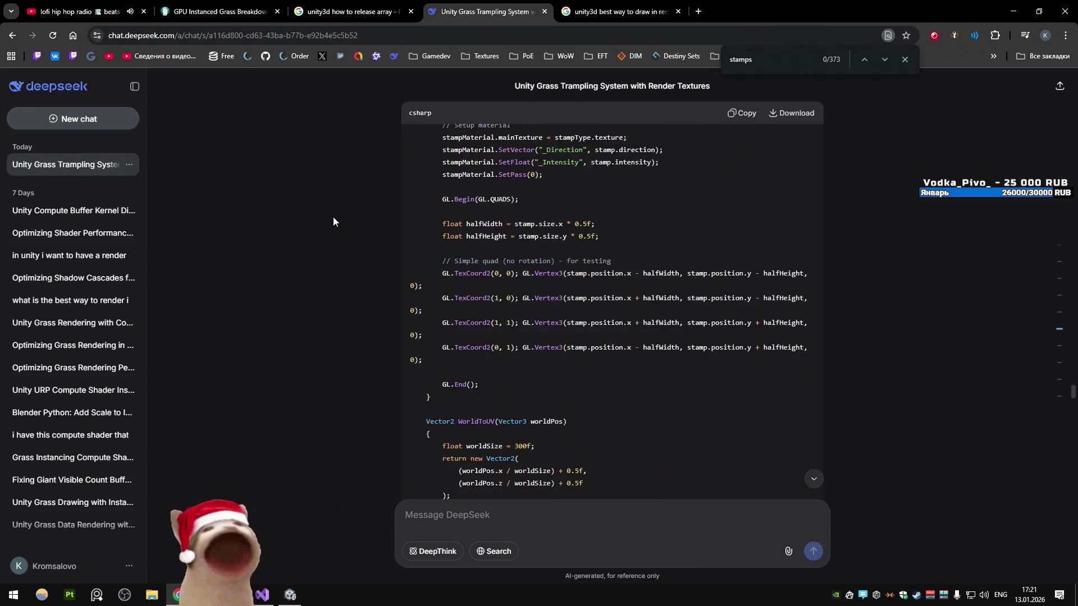
scroll(333, 221, "down", 10)
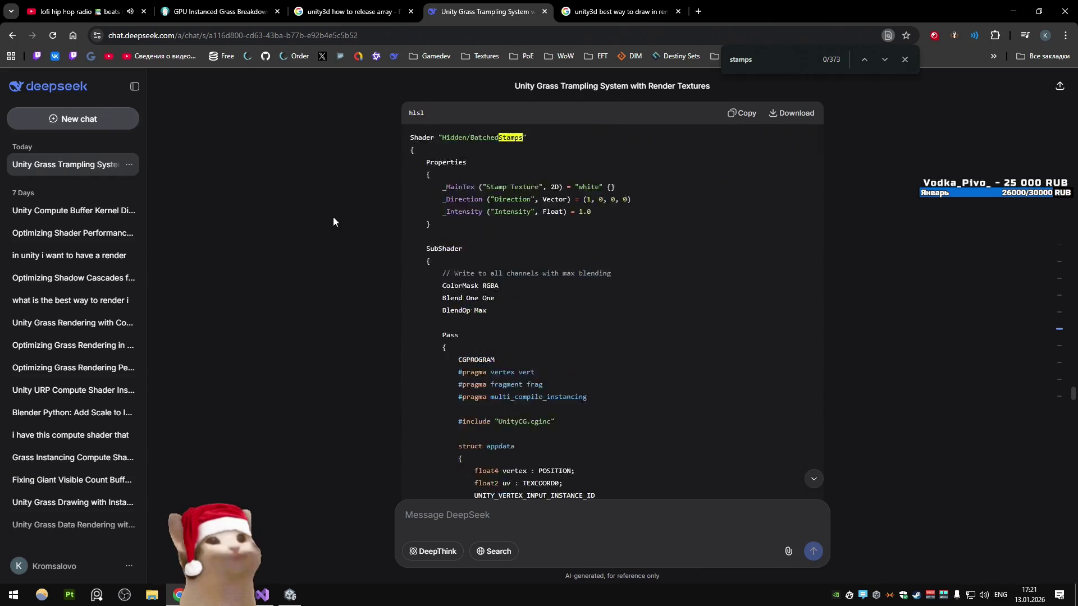
scroll(333, 221, "down", 4)
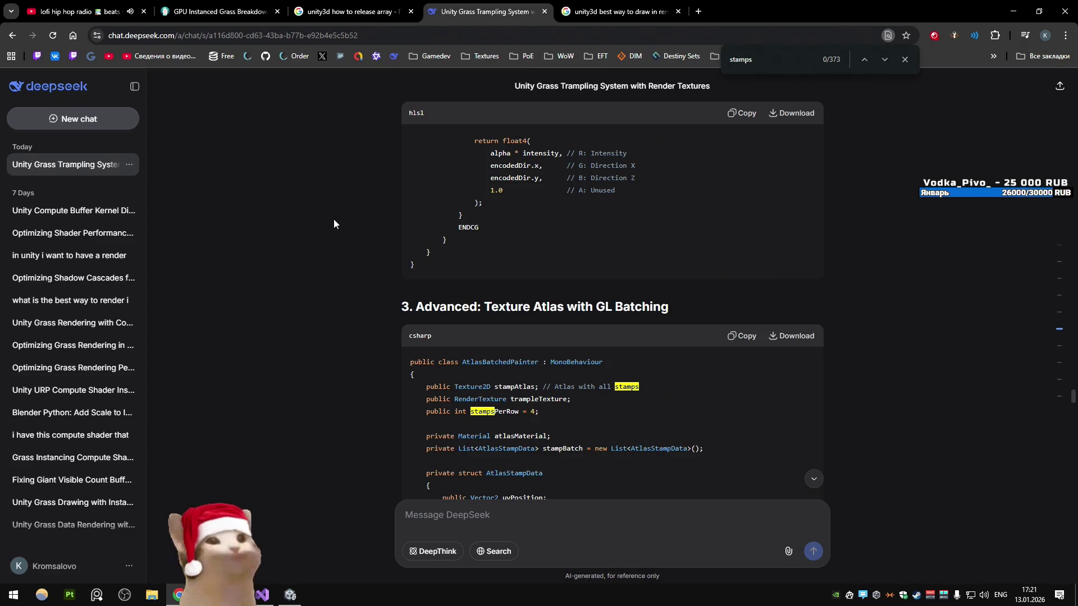
key("XF86Calculator")
Step: Calculate 4096 × 4096 × 50, giving 838,860,800
type("4")
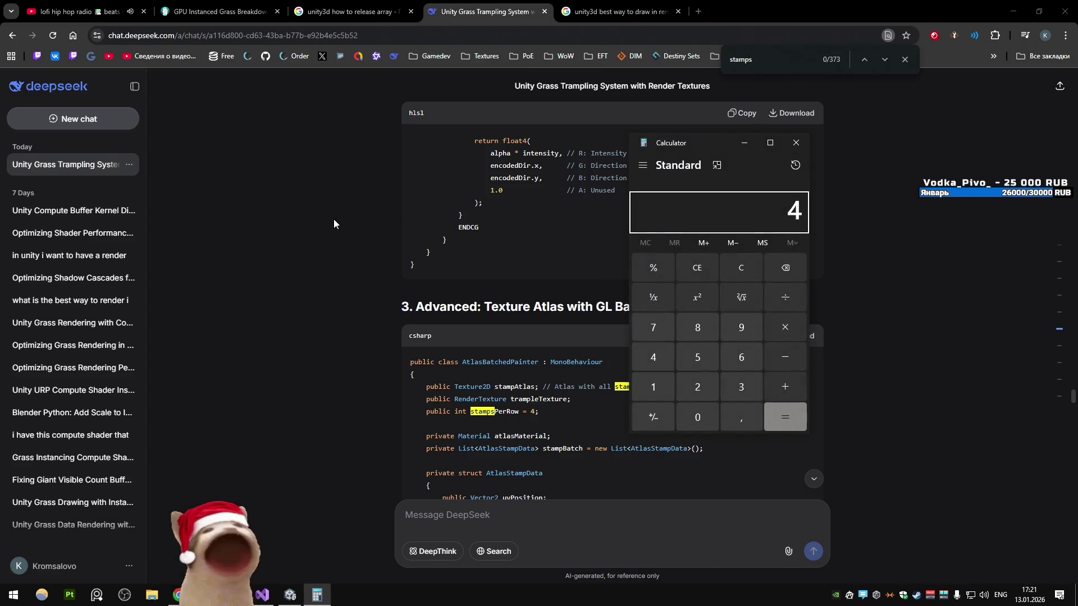
type(" 096")
key("asterisk")
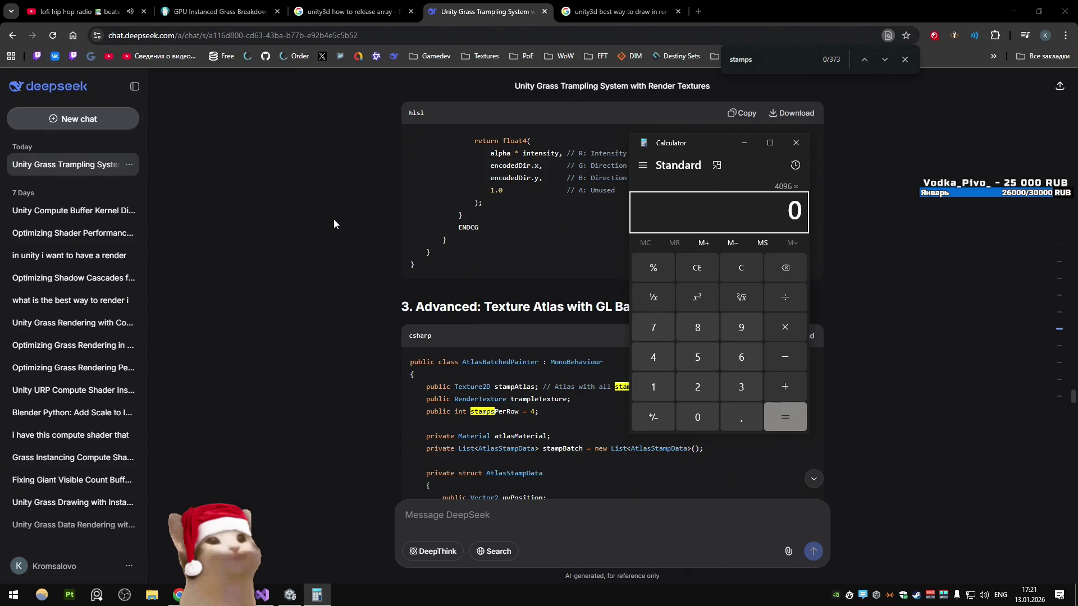
type("4096")
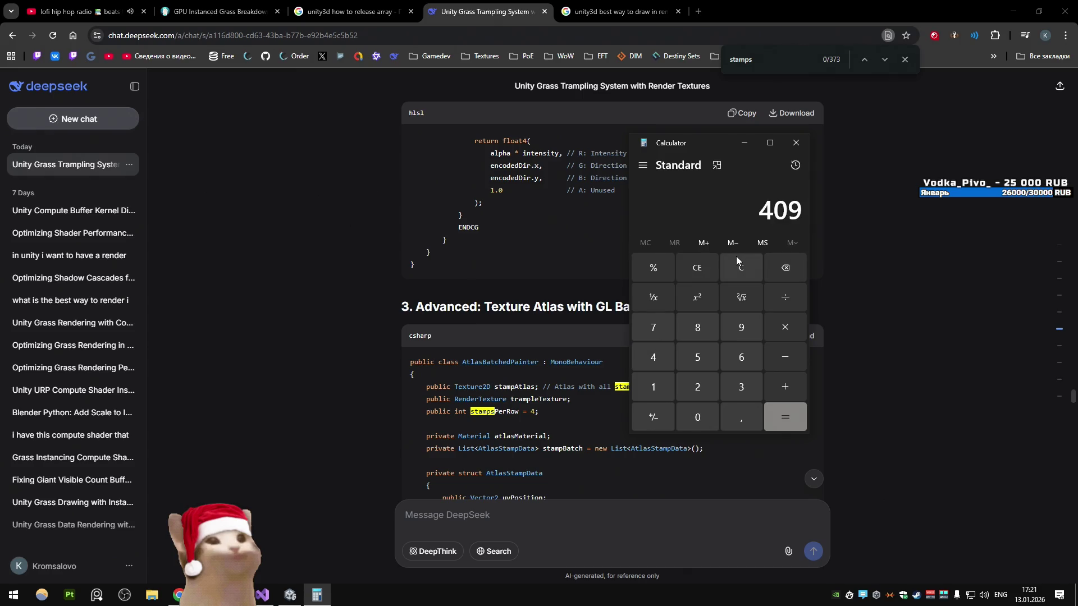
key("BackSpace")
key("BackSpace")
key("BackSpace")
type("9")
key("BackSpace")
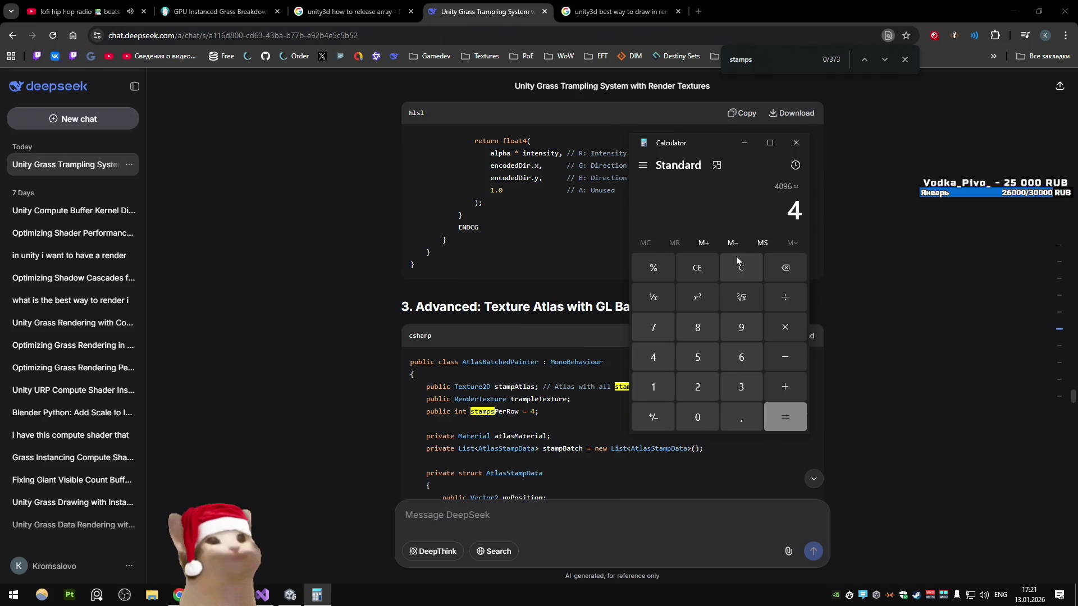
type("096")
key("Return")
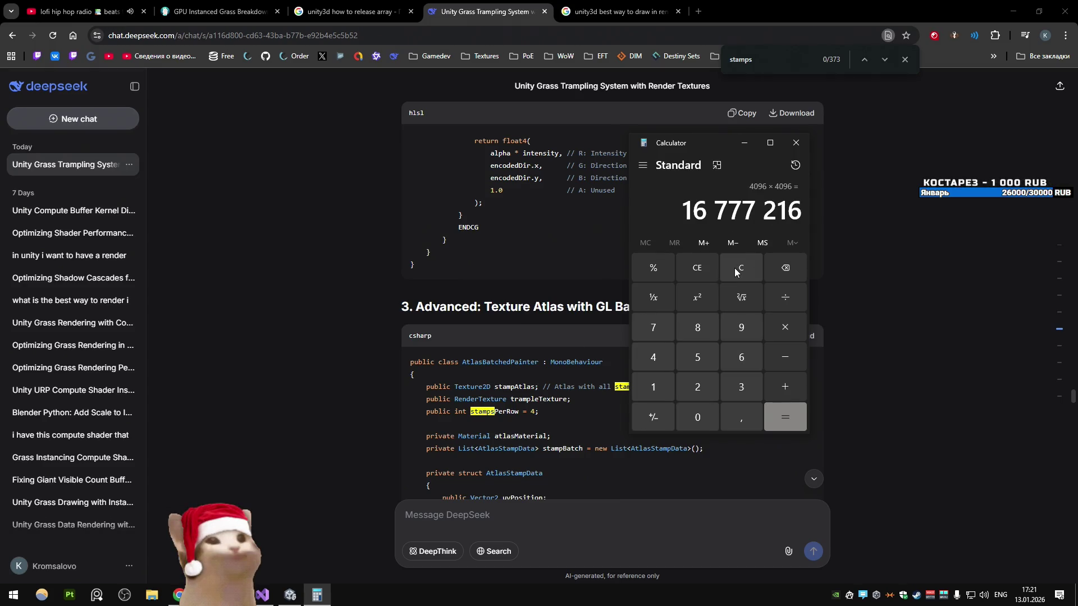
type("*50")
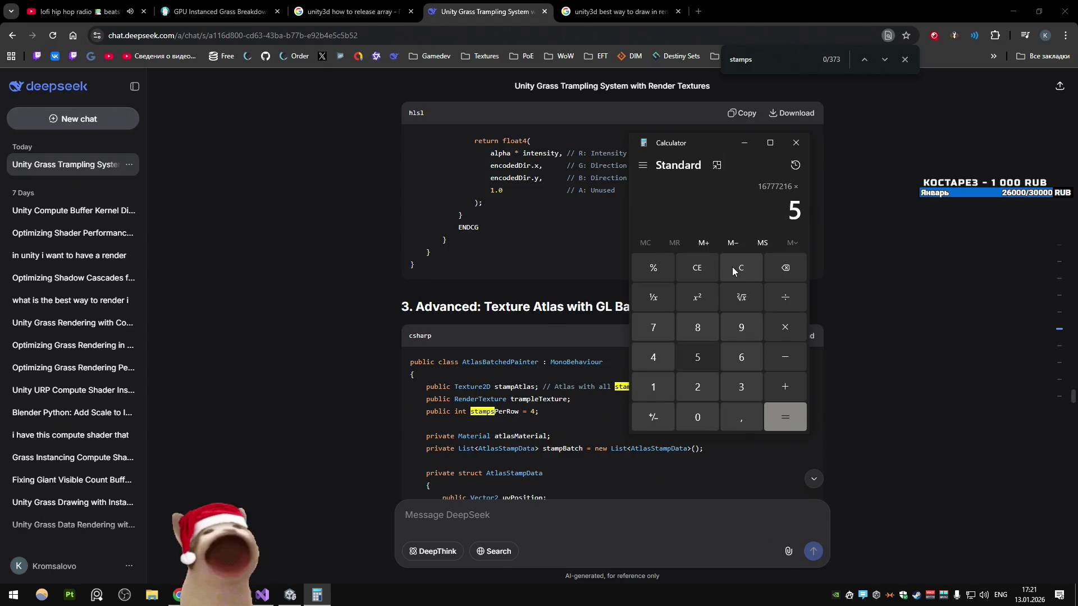
key("Return")
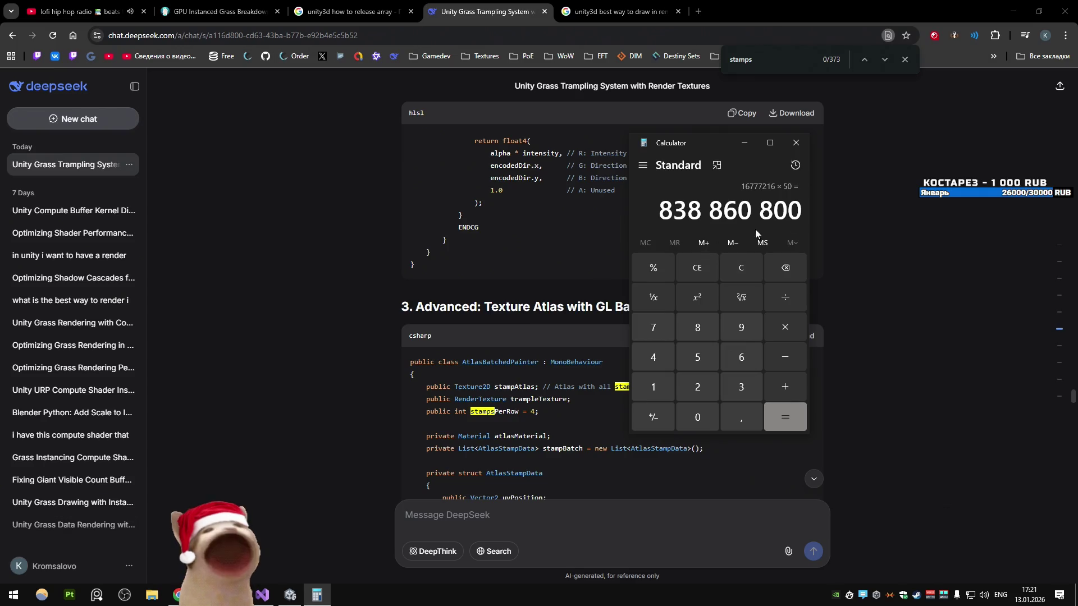
Step: Clear and close Calculator, returning to UltraStampManager.cs in Visual Studio
key("Escape")
left_click(796, 143)
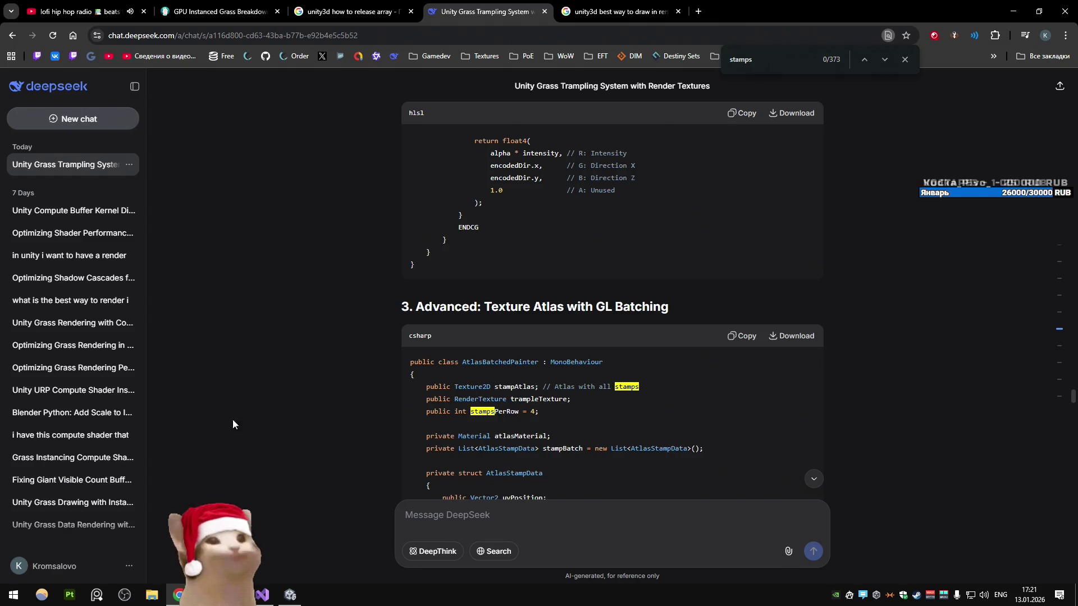
left_click(261, 595)
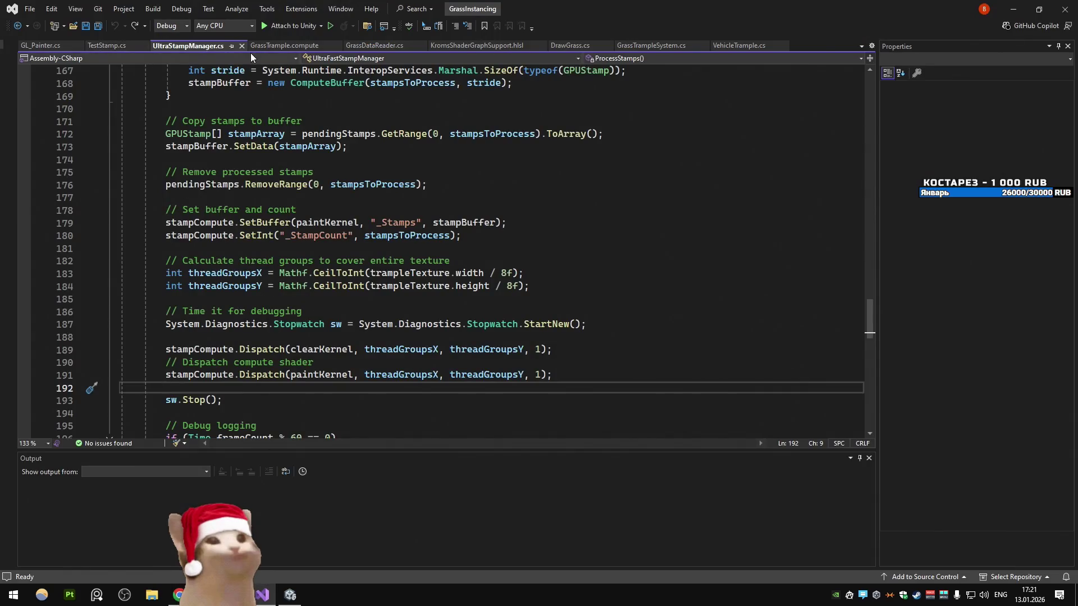
Step: Open GrassTrample.compute and highlight stampsToProcess and sharedStamps references in PaintStampsOptimized
left_click(278, 46)
scroll(250, 244, "down", 3)
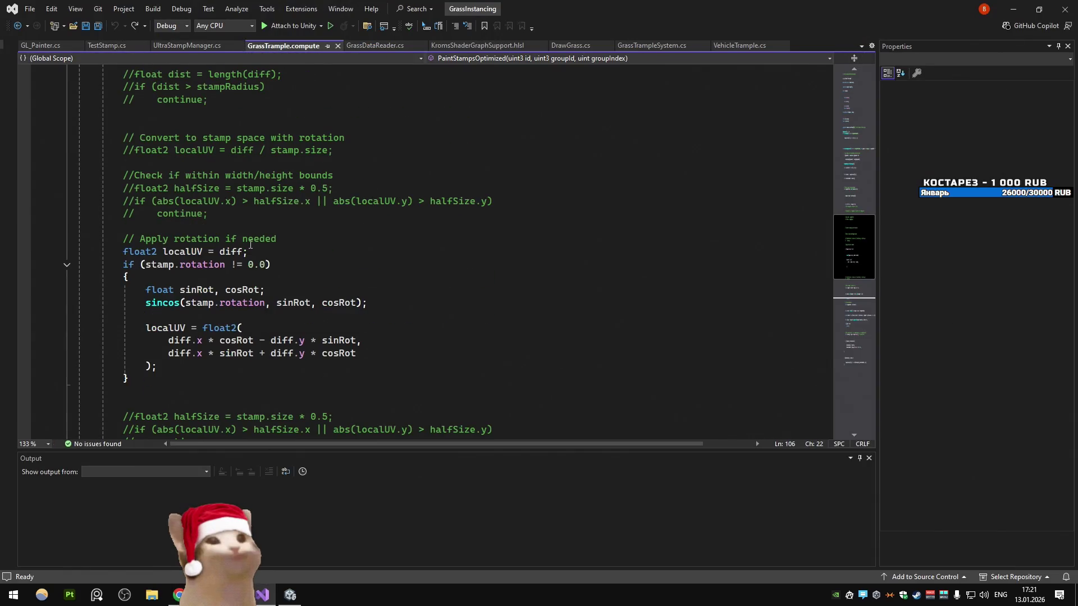
scroll(250, 245, "up", 9)
scroll(250, 244, "up", 4)
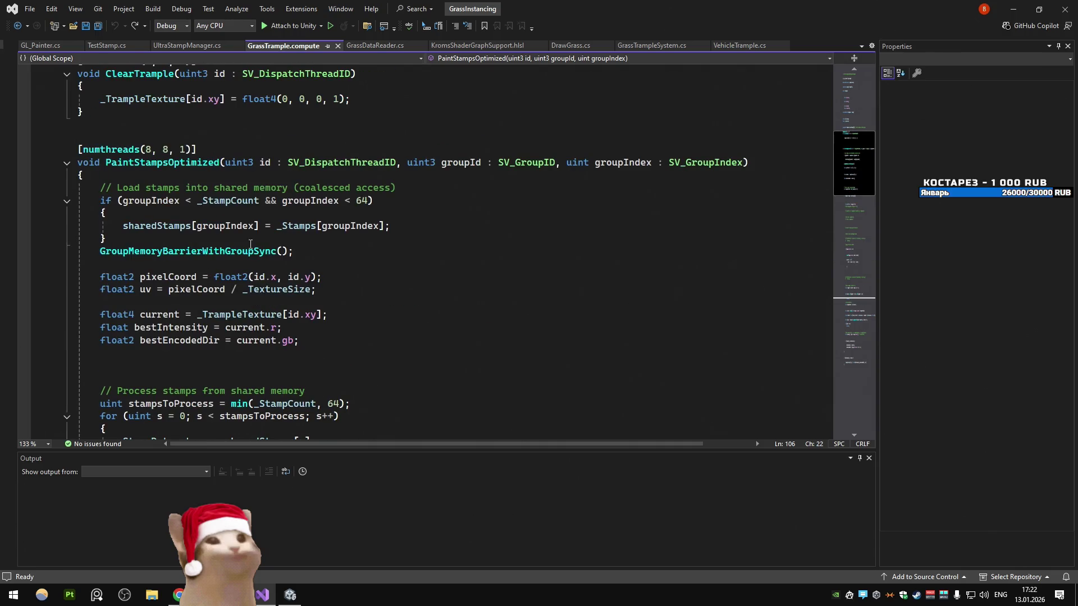
scroll(250, 244, "down", 6)
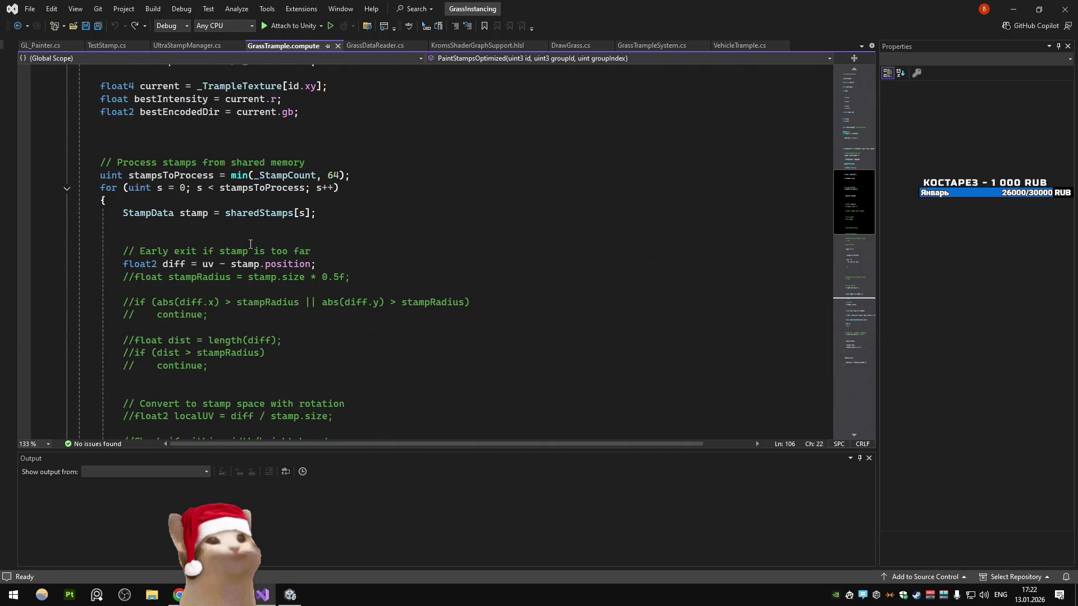
double_click(261, 188)
scroll(363, 234, "up", 5)
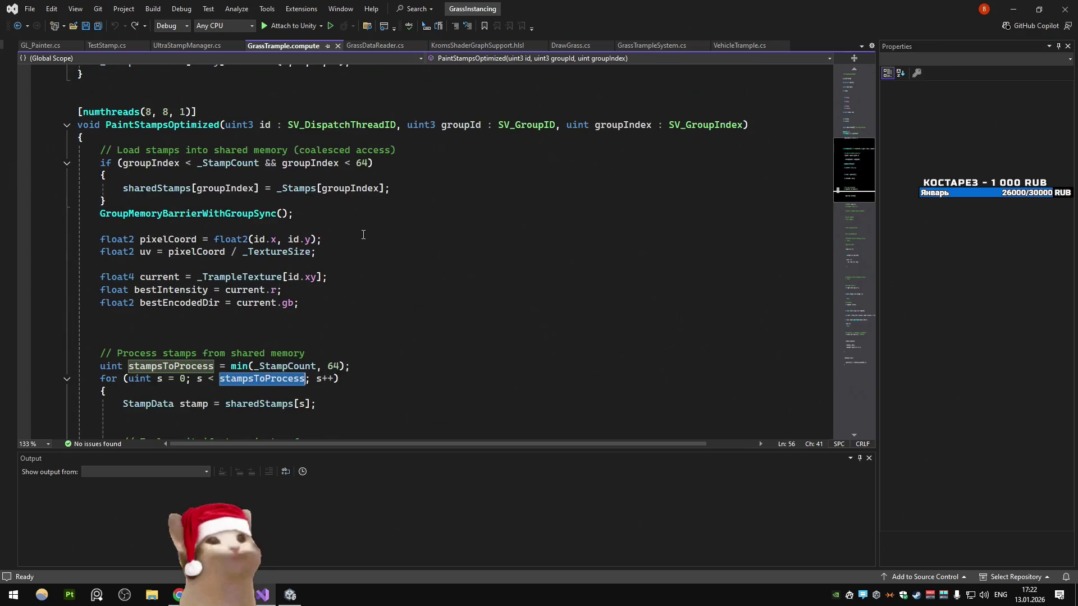
scroll(363, 235, "up", 5)
double_click(239, 193)
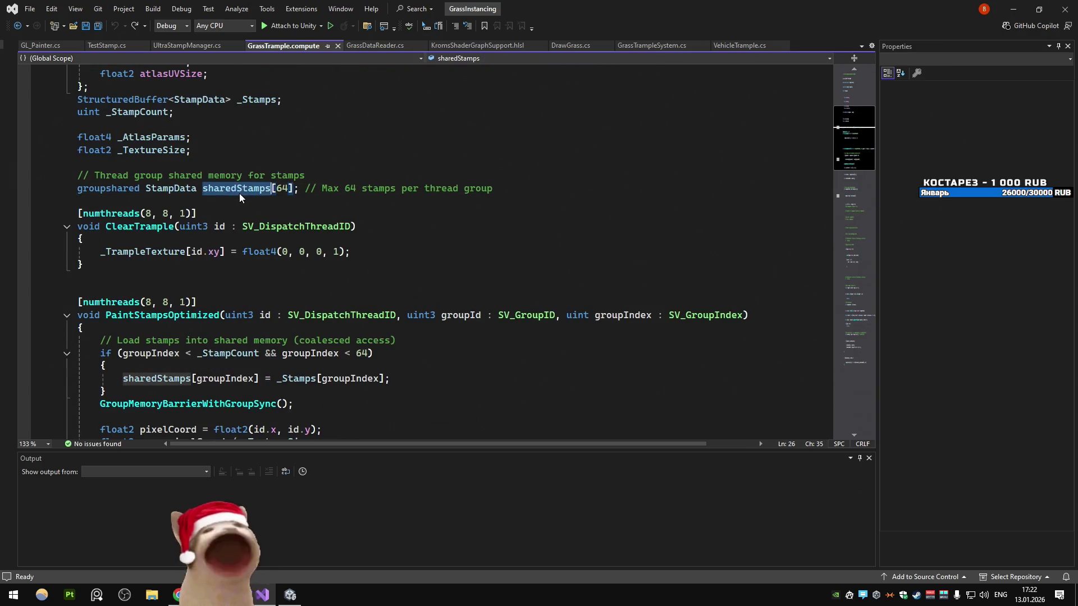
scroll(239, 194, "down", 2)
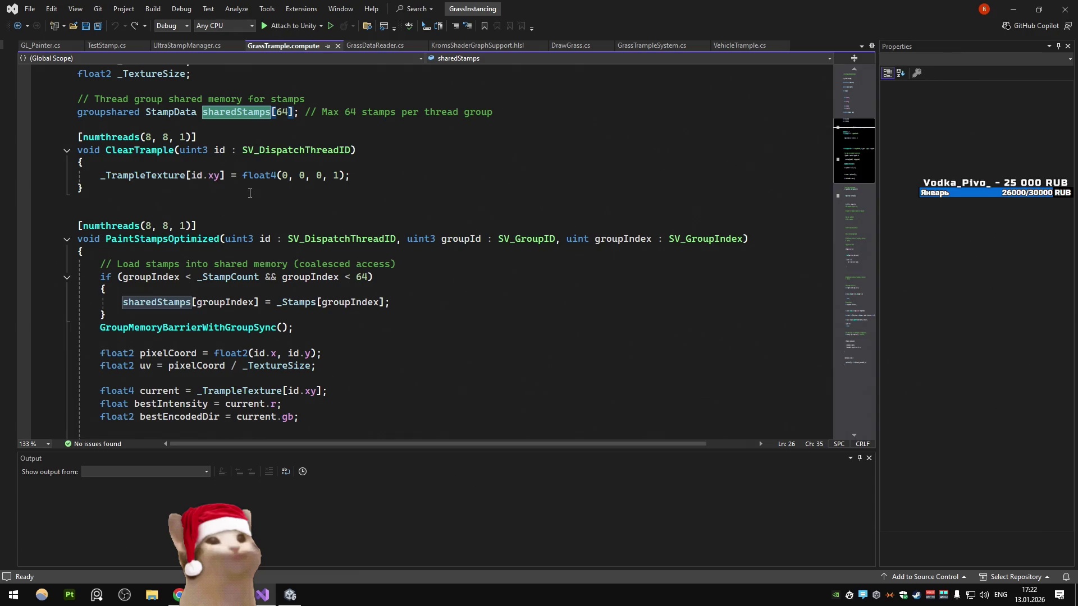
scroll(250, 193, "down", 7)
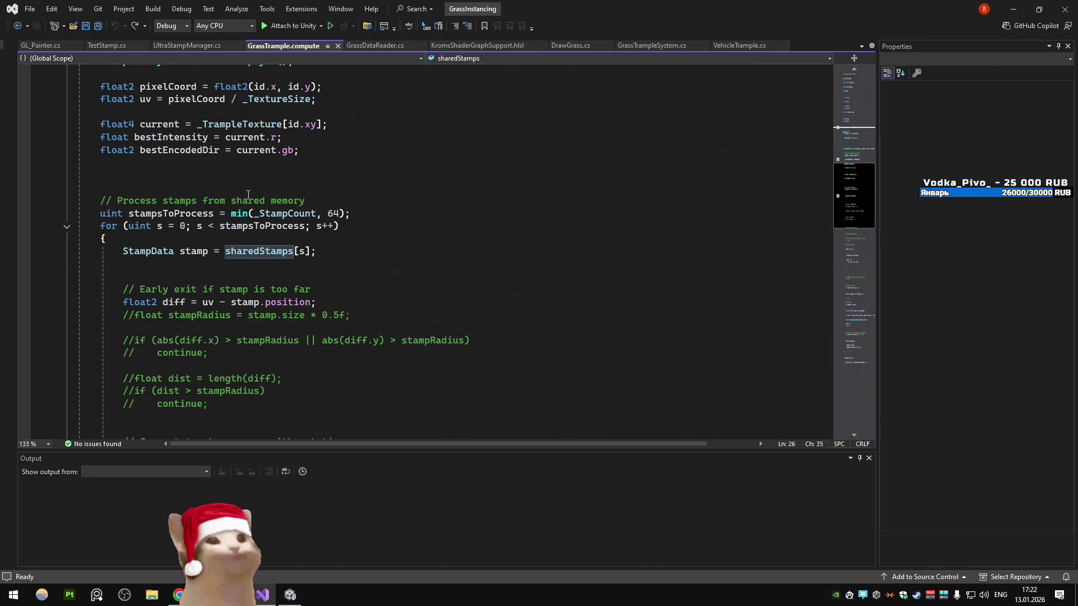
Step: Erase the old grid sketch in Paint and draw a large dark-red square
key("alt+Tab")
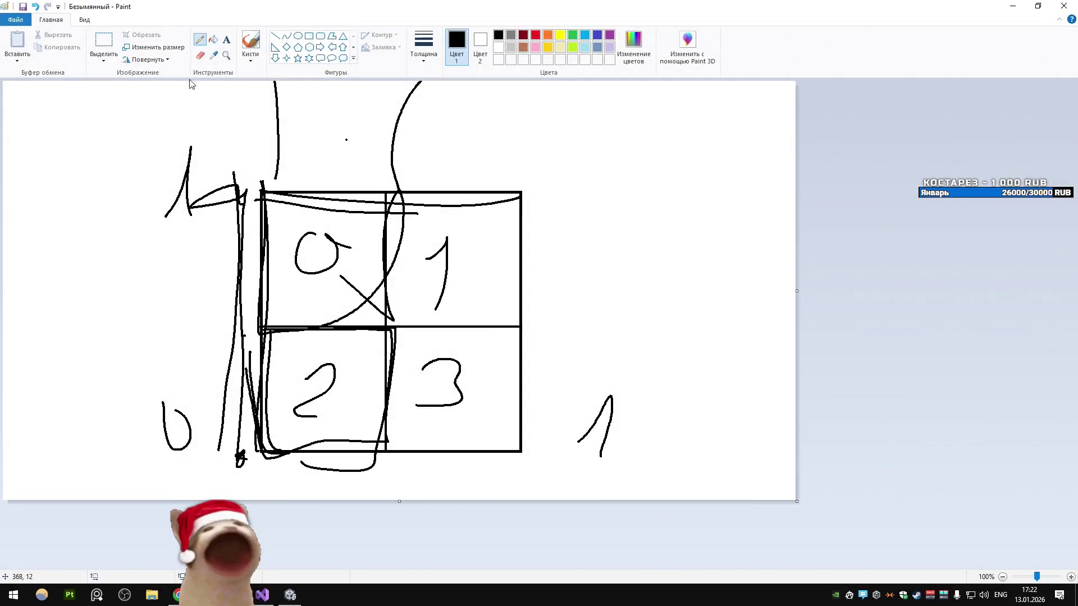
left_click_drag(118, 101, 607, 425)
key("Delete")
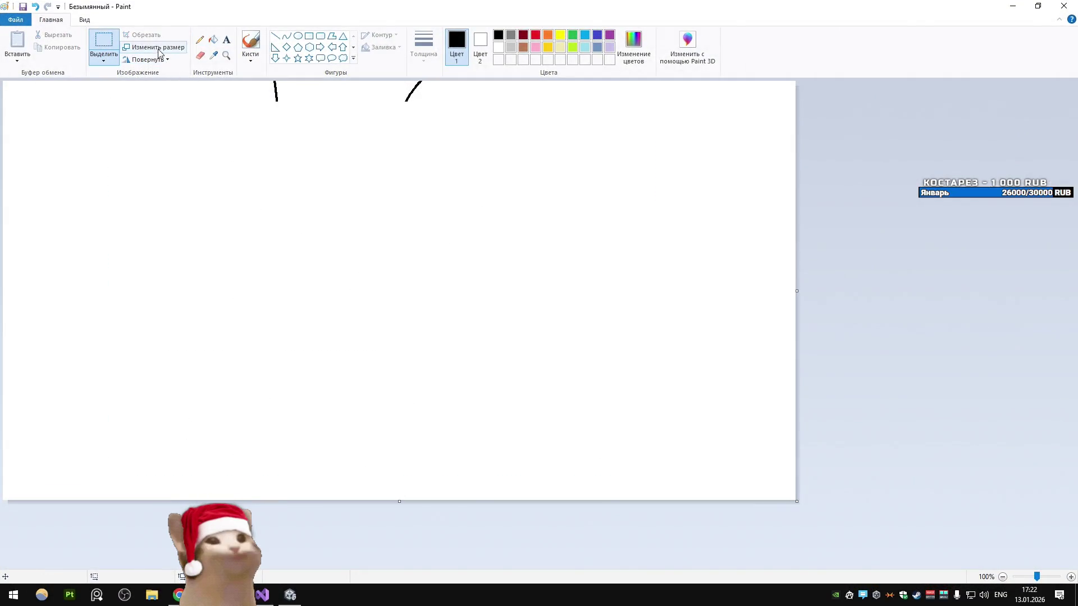
left_click(310, 37)
left_click(309, 36)
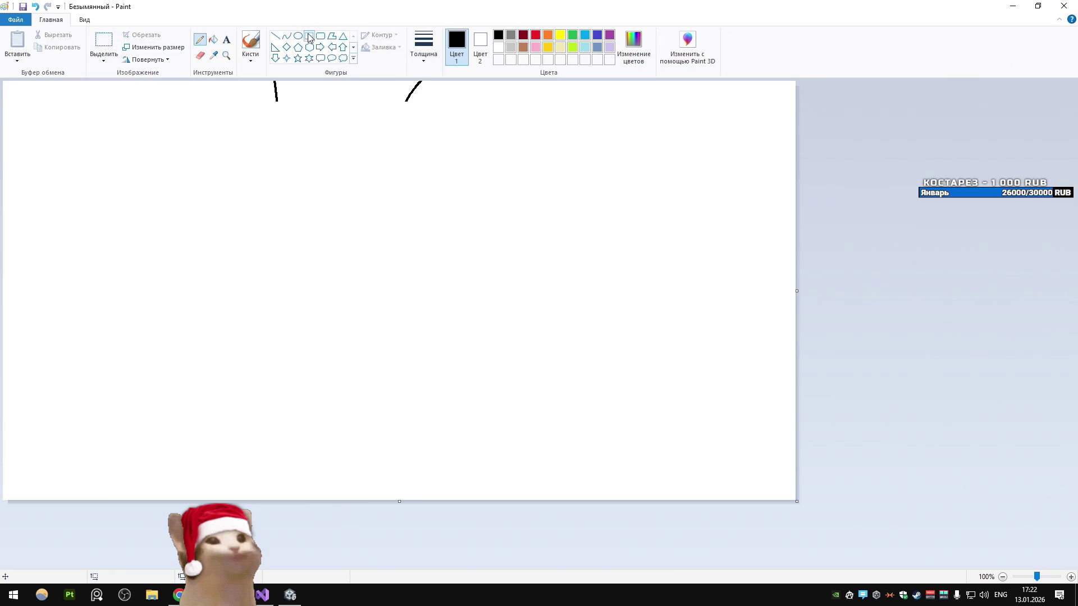
left_click(523, 35)
left_click_drag(253, 148, 610, 478)
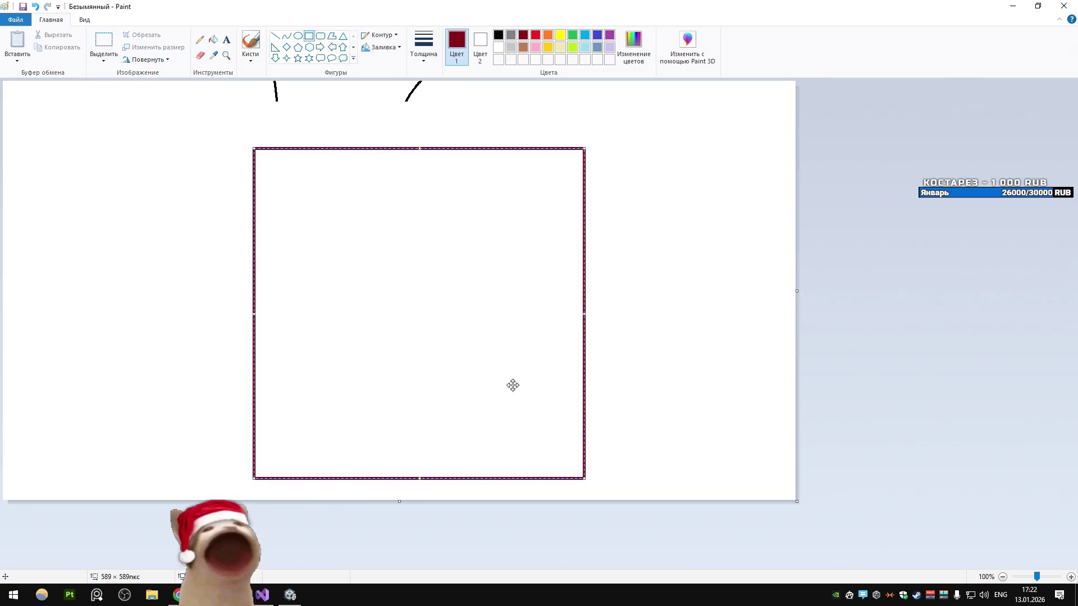
left_click(217, 241)
Step: Freehand-draw three small shapes inside the square and mark each one's centre with a dot
left_click(200, 40)
left_click_drag(309, 337, 327, 420)
mouse_move(325, 346)
left_mouse_down()
mouse_move(380, 385)
mouse_move(343, 418)
left_mouse_up()
left_click_drag(476, 366, 499, 415)
left_click_drag(489, 366, 550, 417)
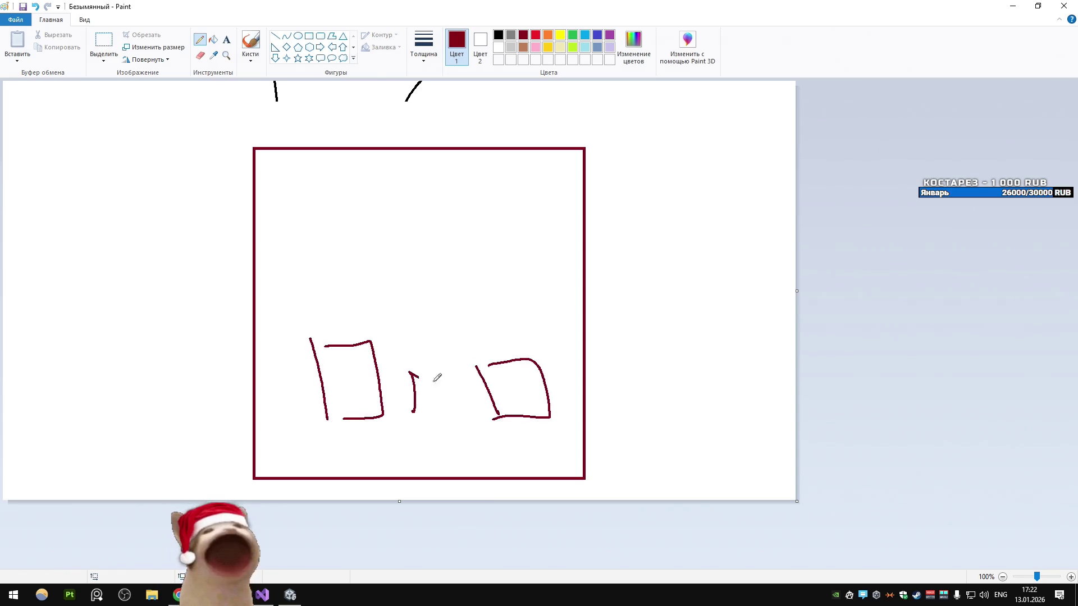
left_click_drag(437, 378, 432, 420)
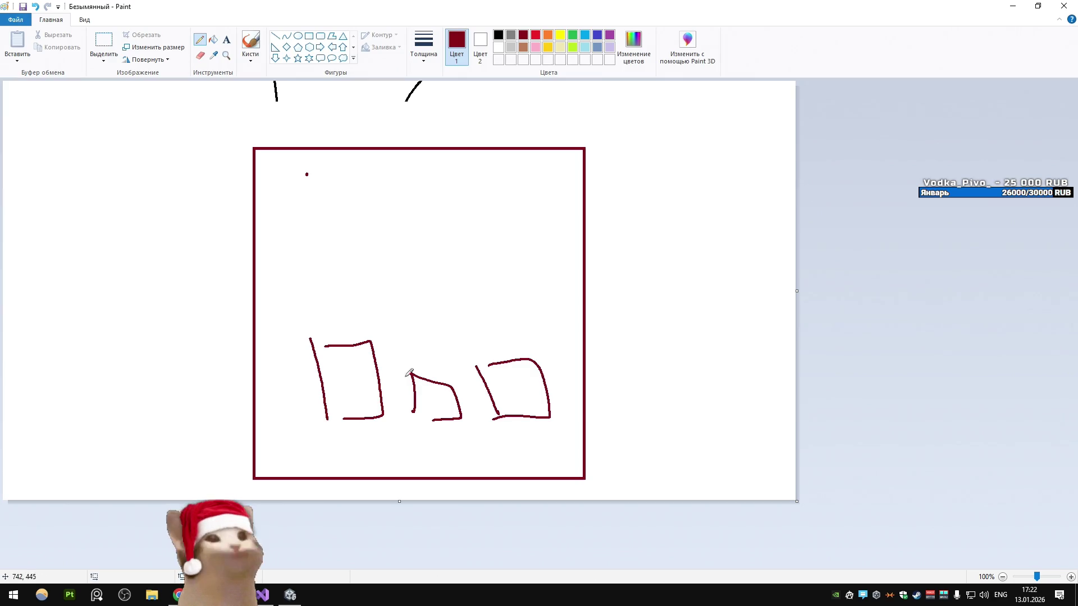
left_click(349, 383)
left_click(446, 407)
left_click(514, 396)
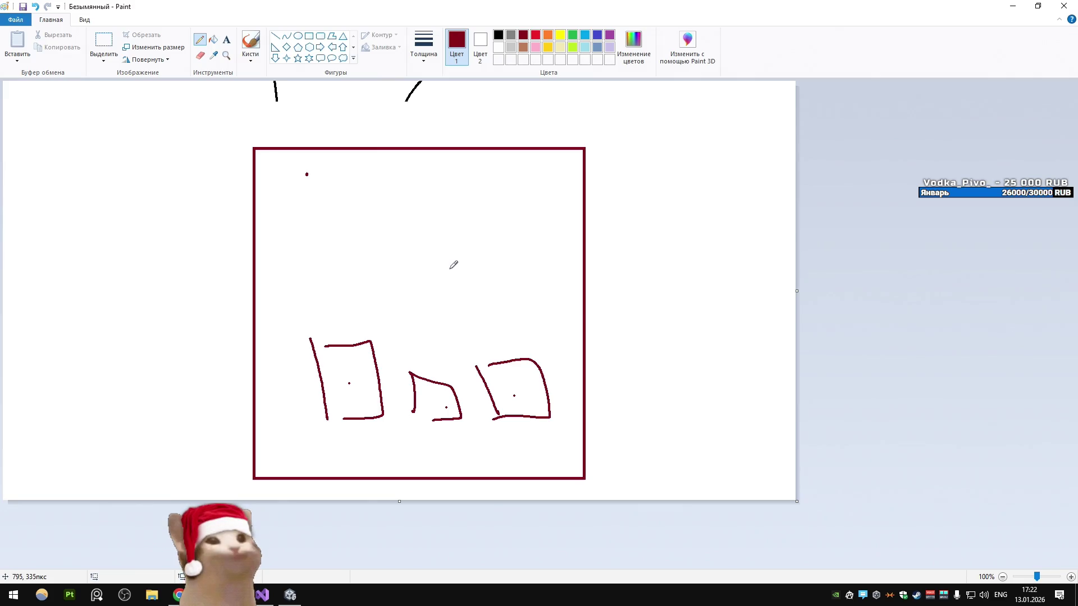
key("alt+Tab")
scroll(411, 252, "down", 3)
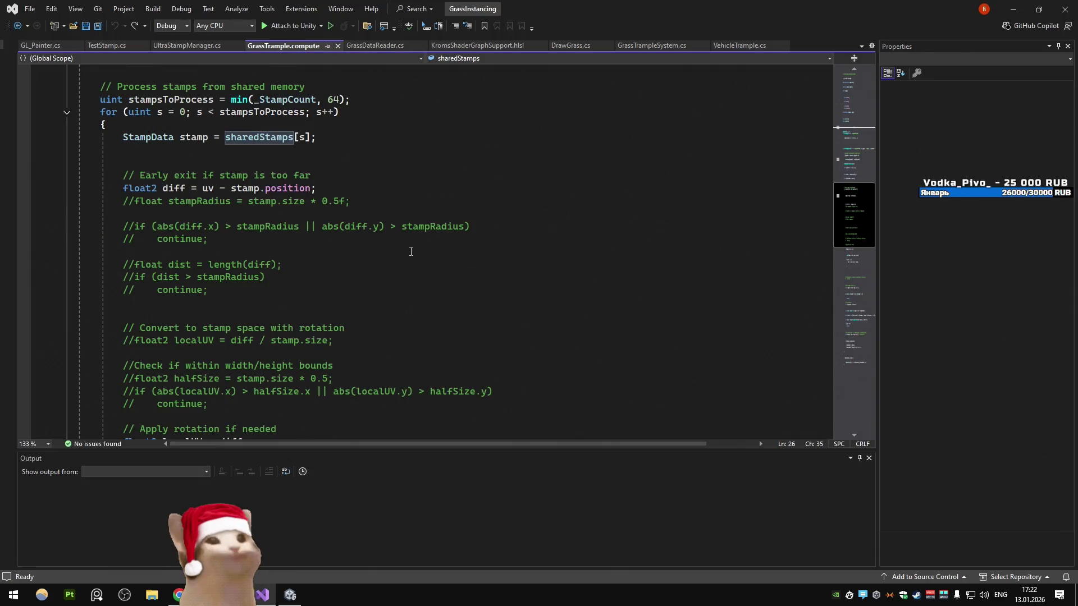
Step: Uncomment the stampRadius and distance early-exit if-blocks in GrassTrample.compute
left_click_drag(122, 137, 315, 188)
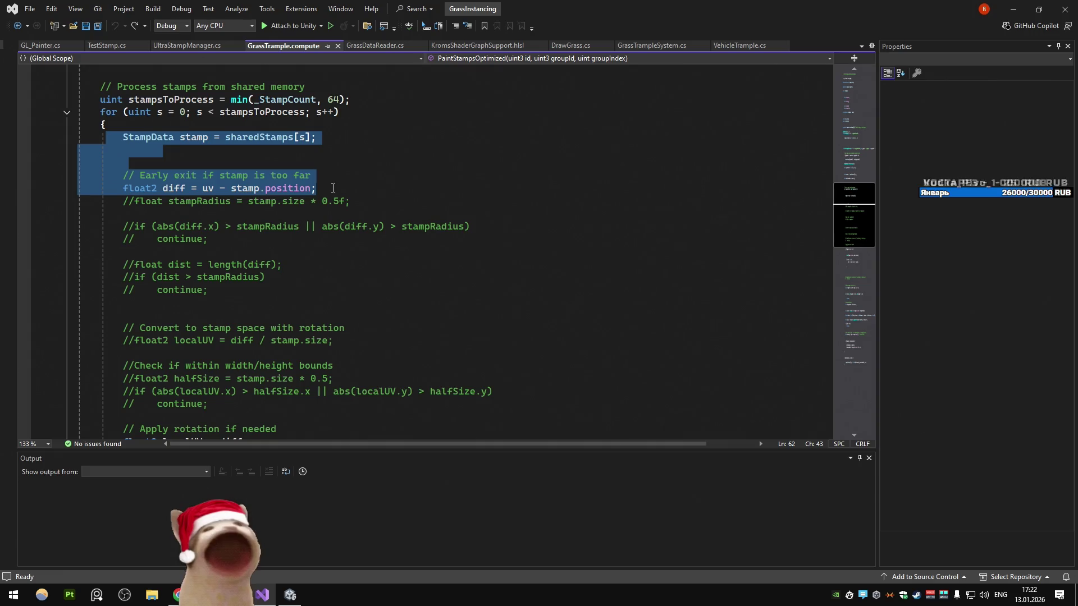
scroll(333, 187, "down", 4)
left_click(332, 188)
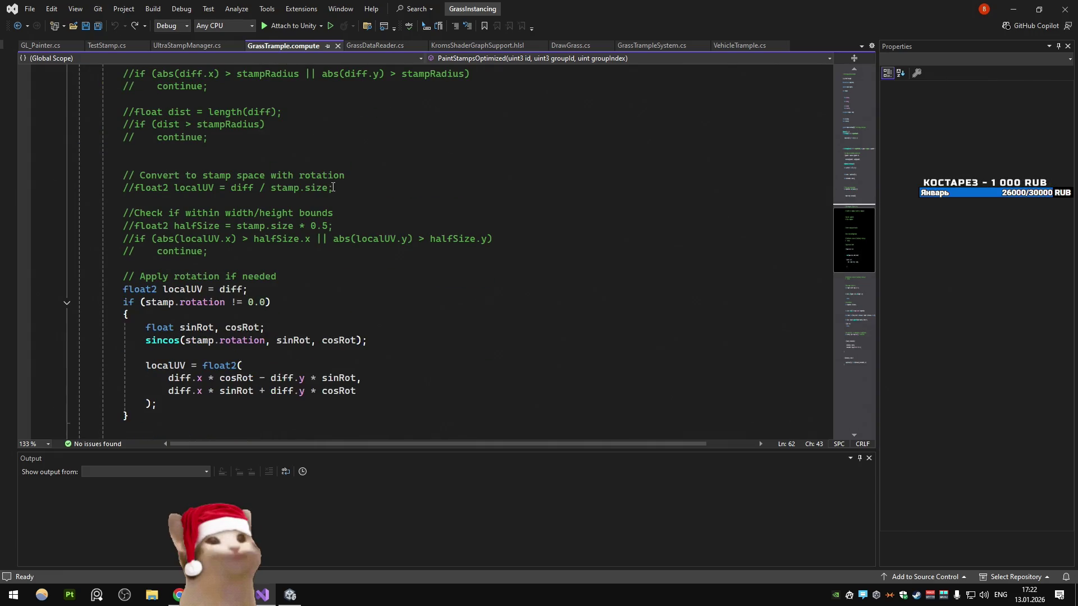
scroll(333, 187, "down", 6)
scroll(333, 186, "up", 10)
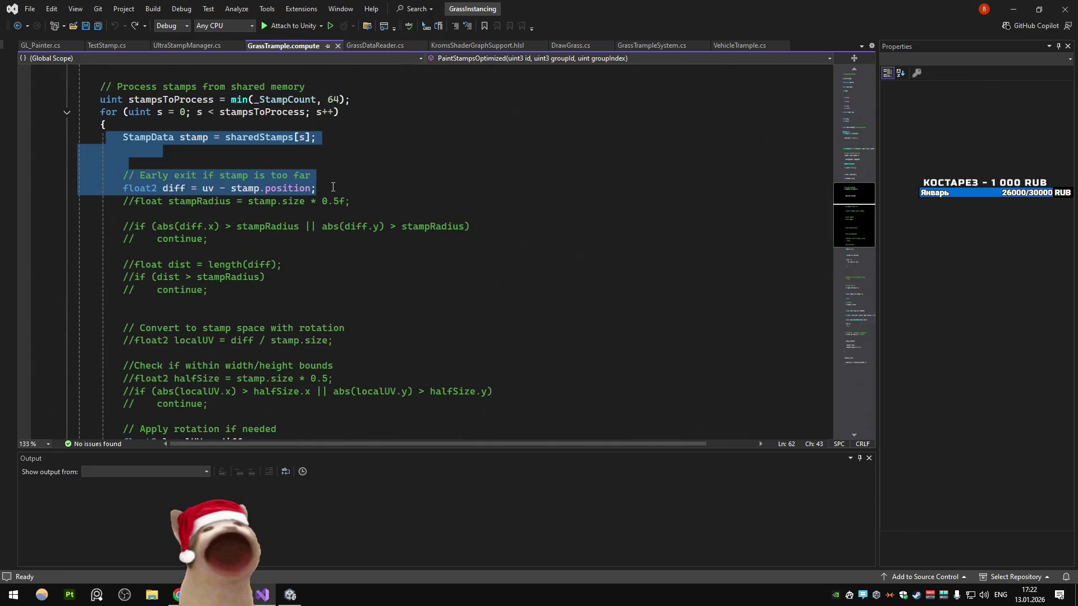
left_click_drag(208, 289, 59, 227)
key("ctrl+k")
key("ctrl+u")
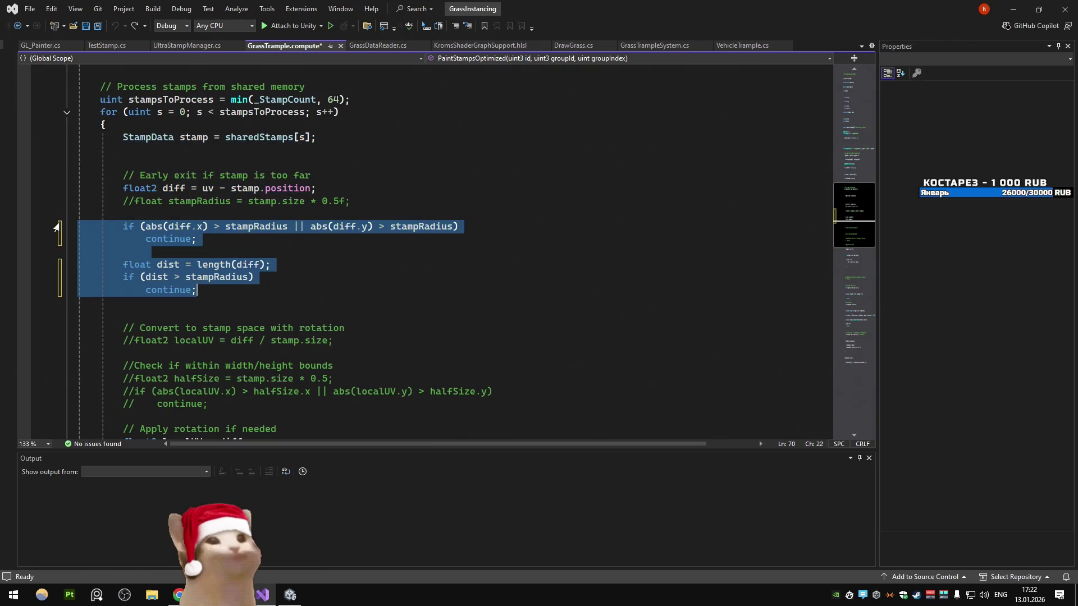
left_click(290, 595)
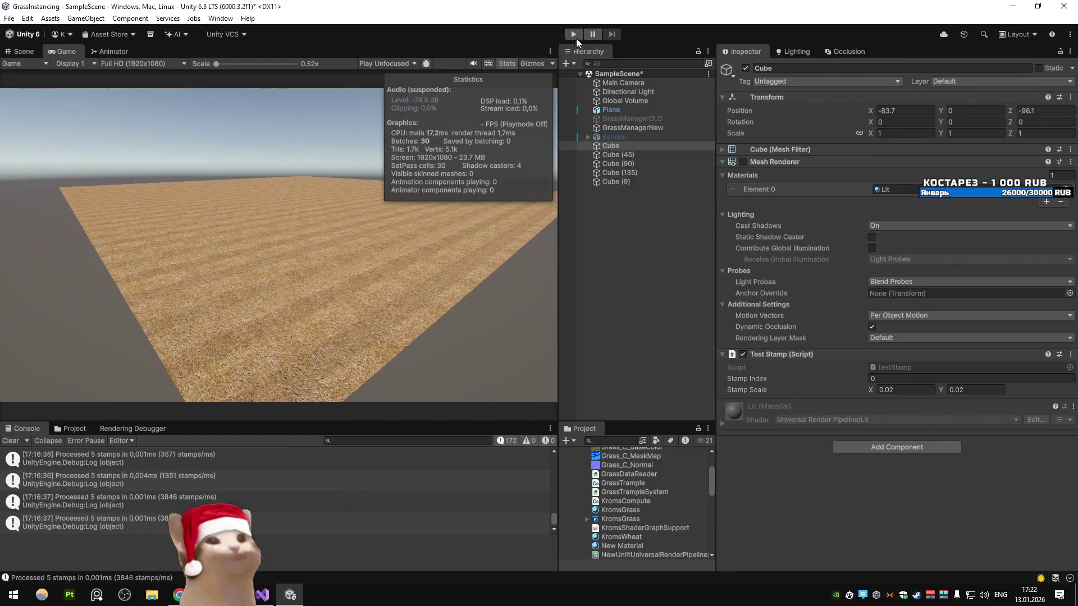
Step: Duplicate the selected cubes in the Hierarchy and run the scene in Play mode
left_click(614, 137)
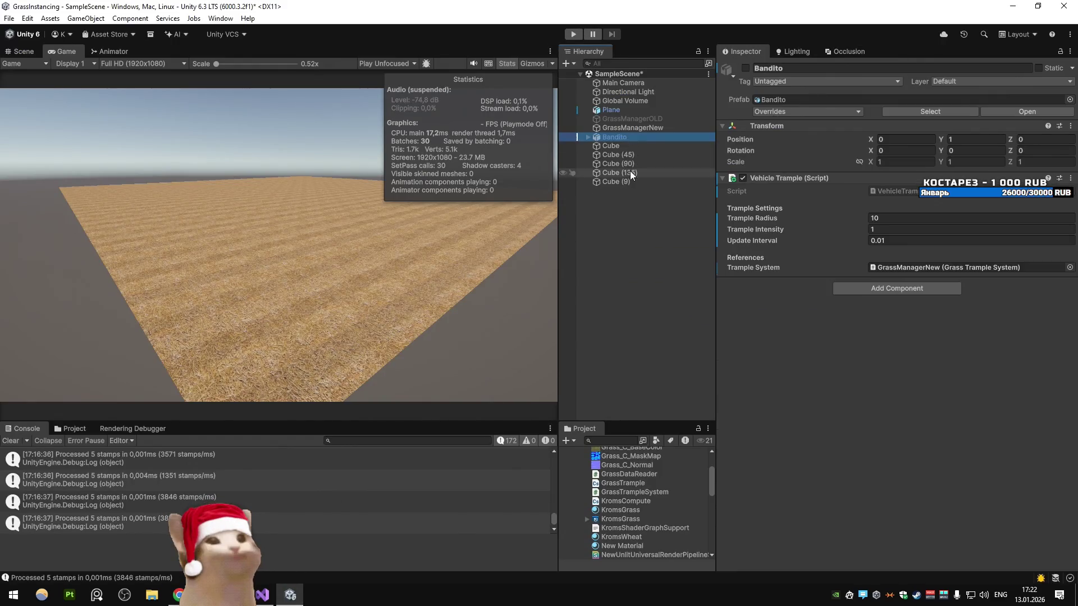
left_click(610, 145)
left_click(618, 181, "shift")
left_click(605, 201)
key("ctrl+d")
key("ctrl+d")
key("ctrl+d")
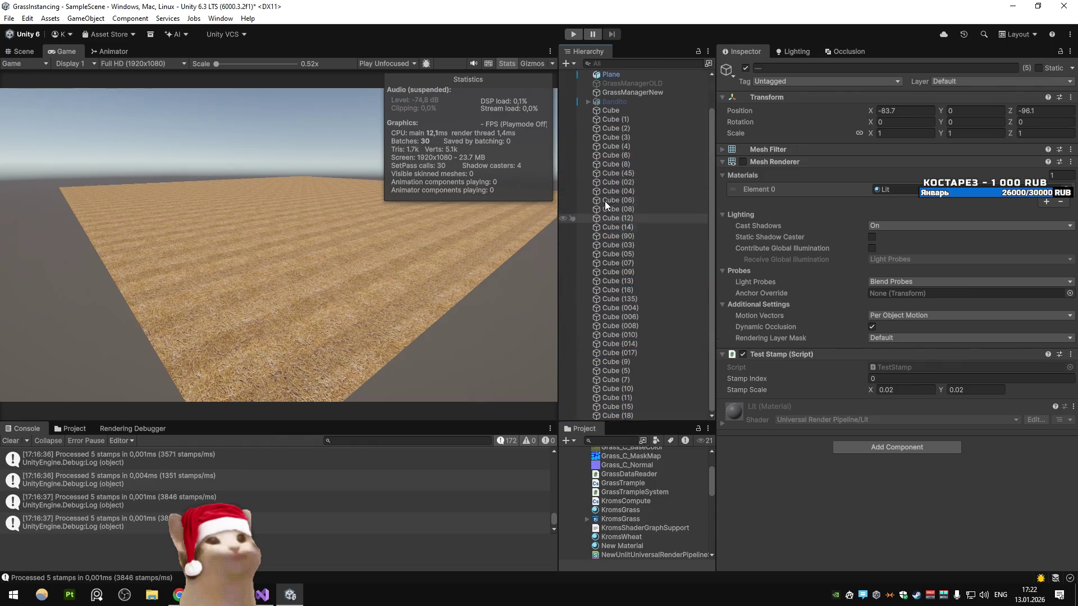
key("ctrl+p")
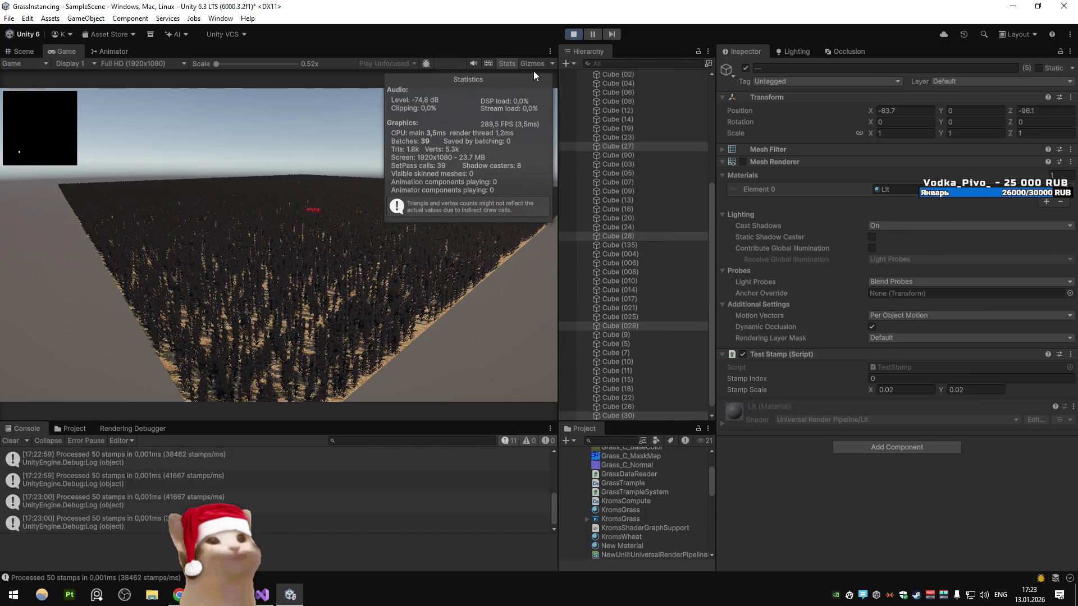
left_click(577, 31)
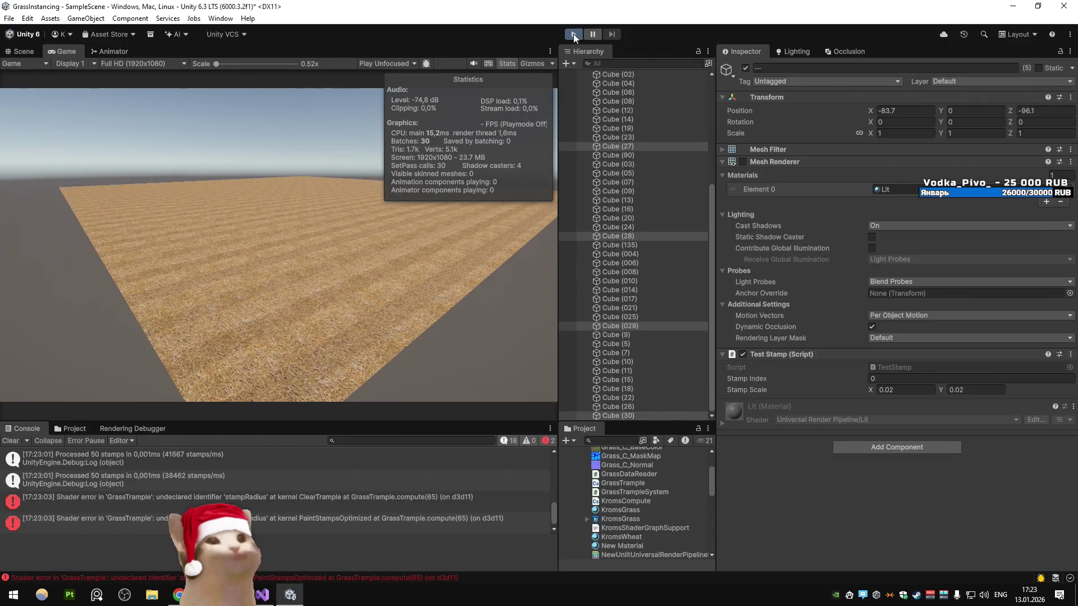
left_click(574, 34)
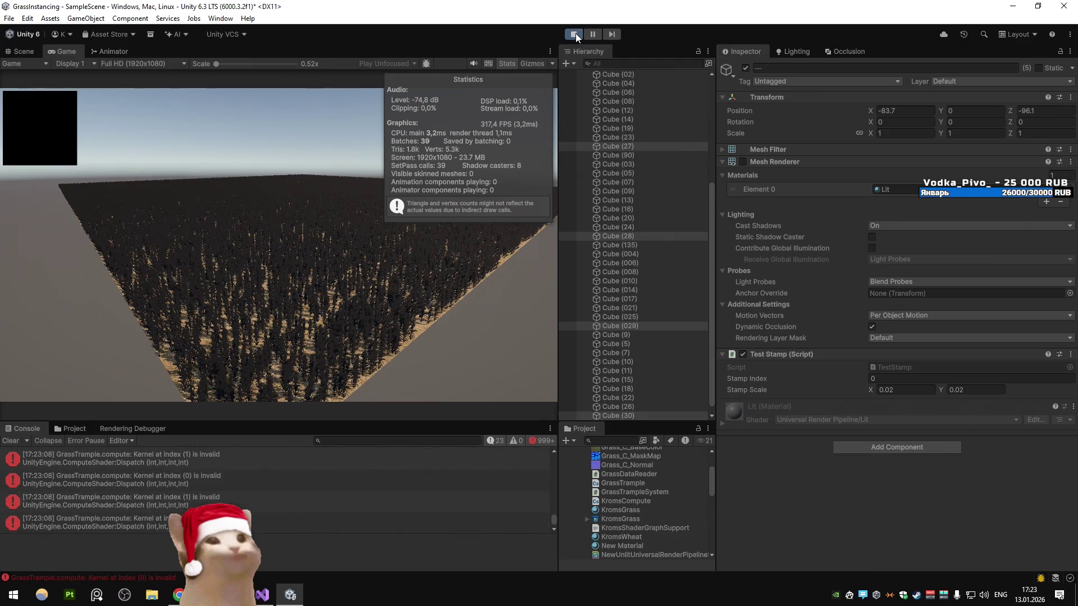
Step: Select all 50 cubes and toggle them inactive, then active again
scroll(623, 152, "up", 5)
left_click(624, 164)
scroll(618, 295, "down", 6)
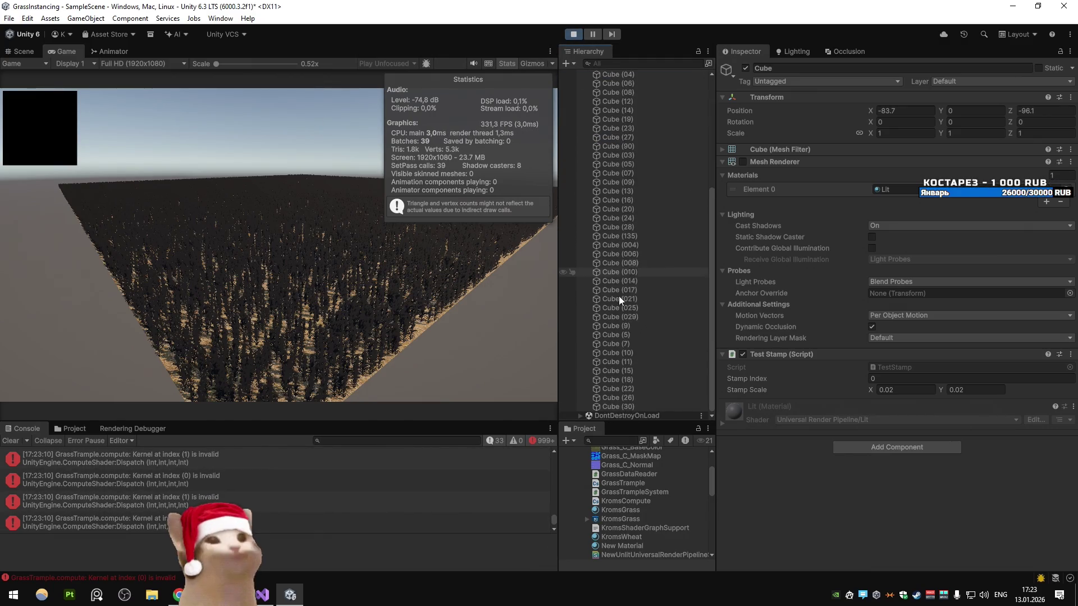
left_click(632, 406, "shift")
left_click(749, 66)
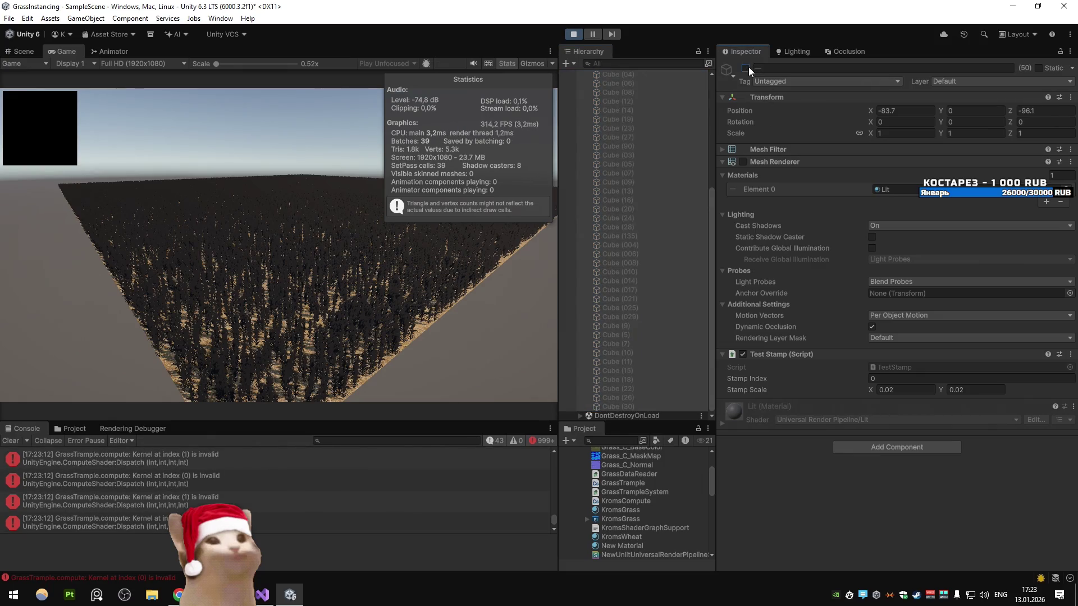
left_click(749, 66)
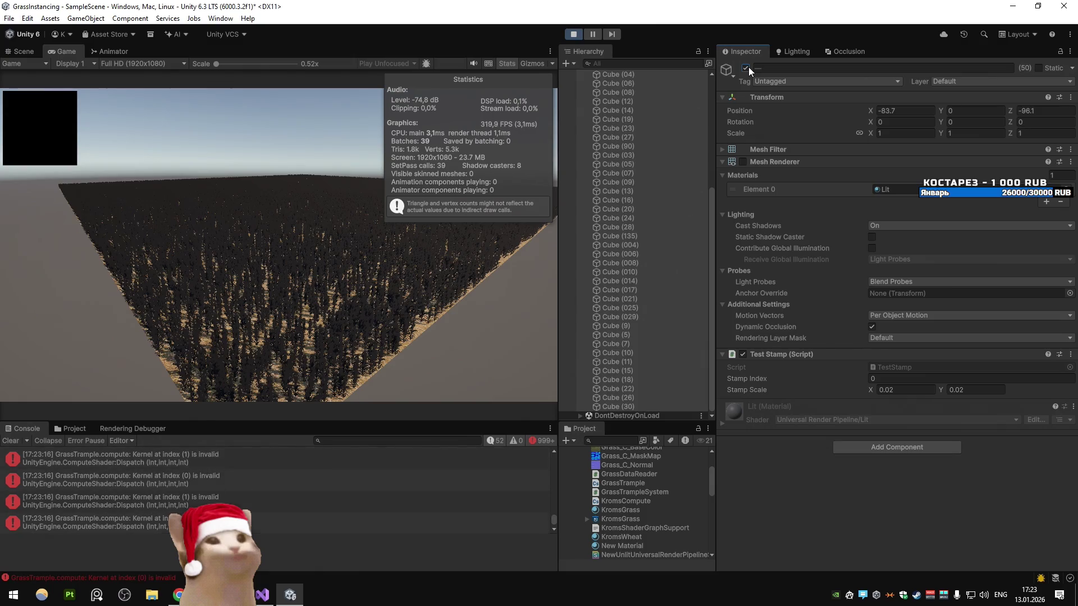
Step: Uncomment the stampRadius = stamp.size * 0.5f definition in GrassTrample.compute
key("alt+Tab")
left_click(284, 327)
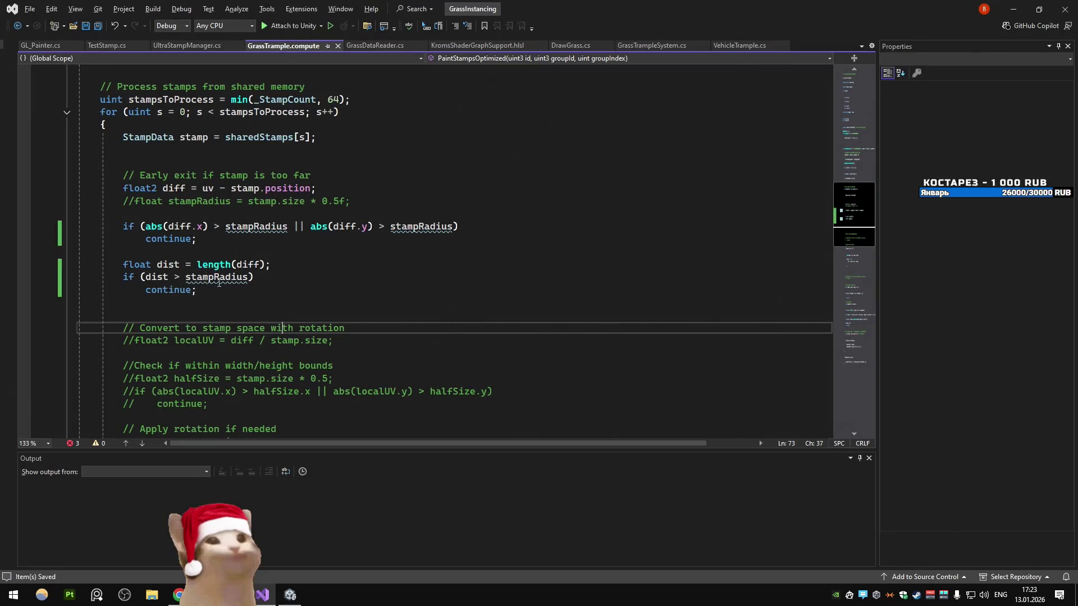
left_click(133, 206)
key("BackSpace")
key("BackSpace")
left_click(255, 240)
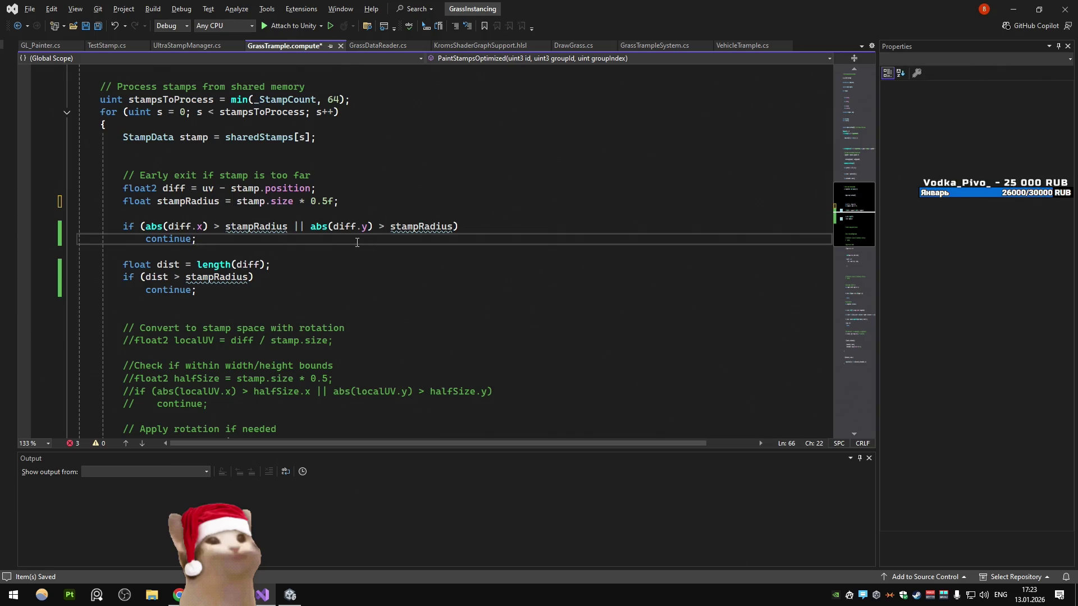
key("alt+Tab")
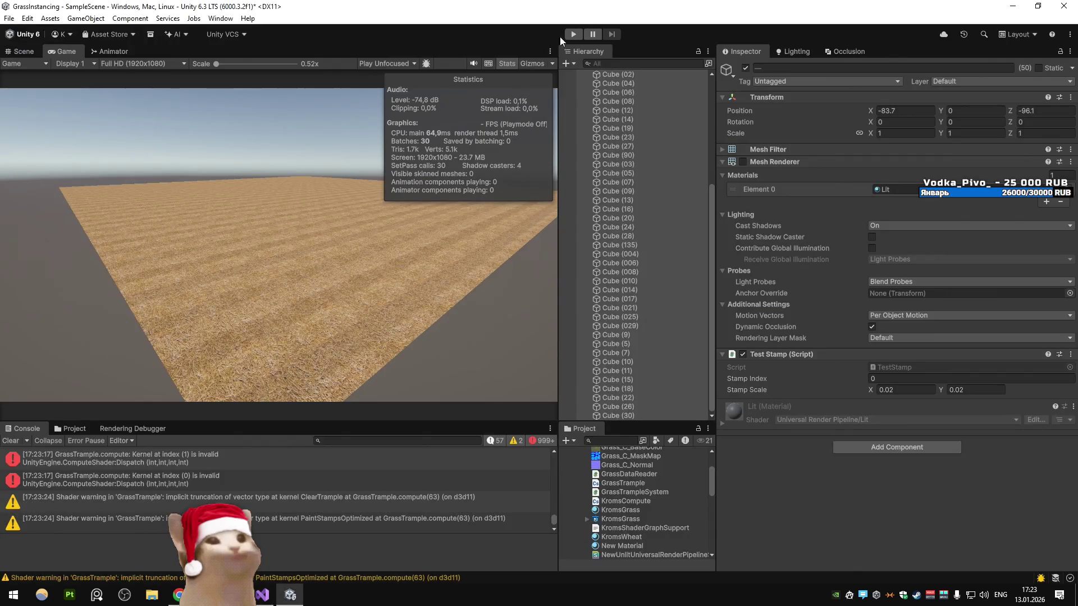
Step: Play the scene and switch the 50 stamp cubes off and on twice to test grass trampling
left_click(573, 34)
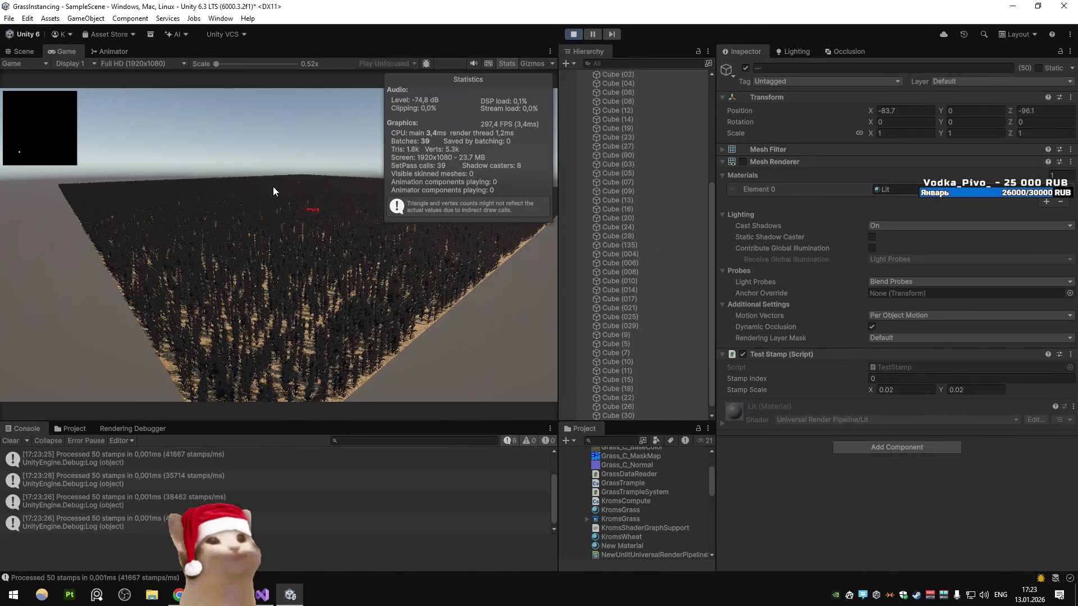
left_click(746, 68)
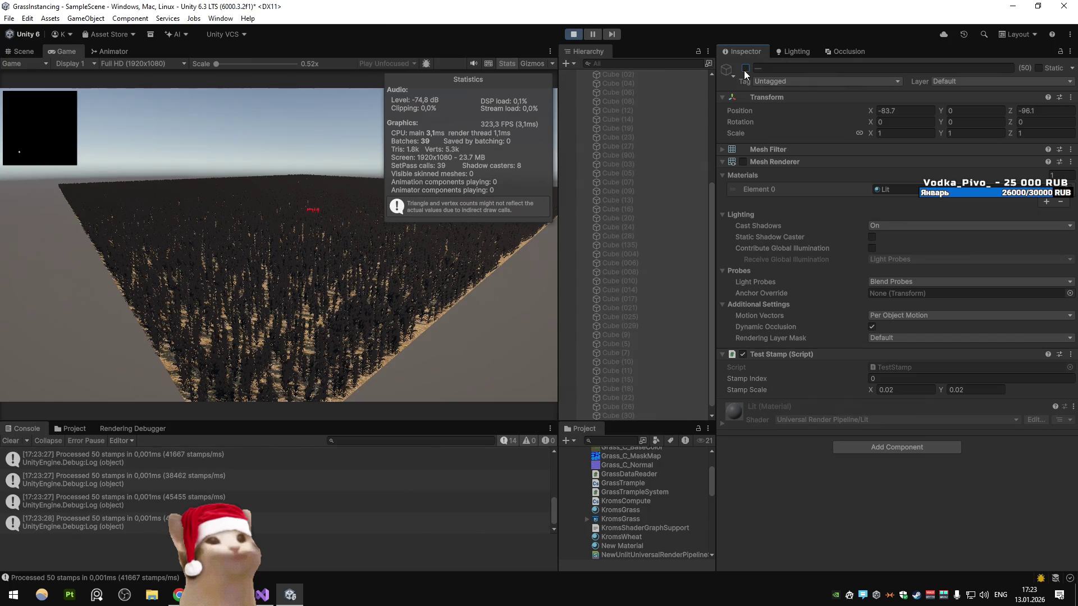
left_click(743, 71)
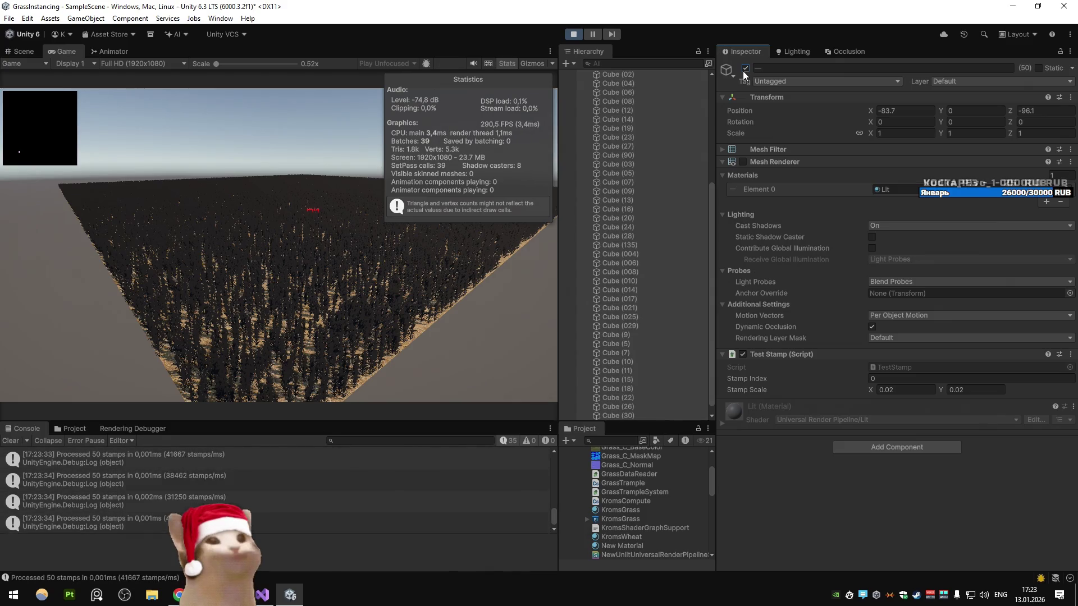
left_click(743, 71)
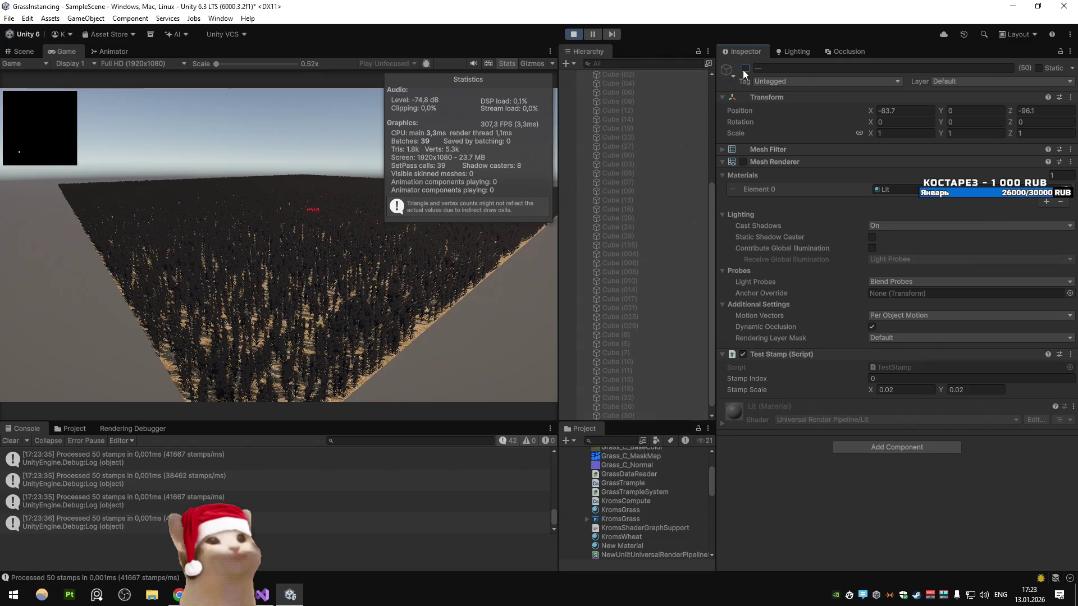
left_click(743, 70)
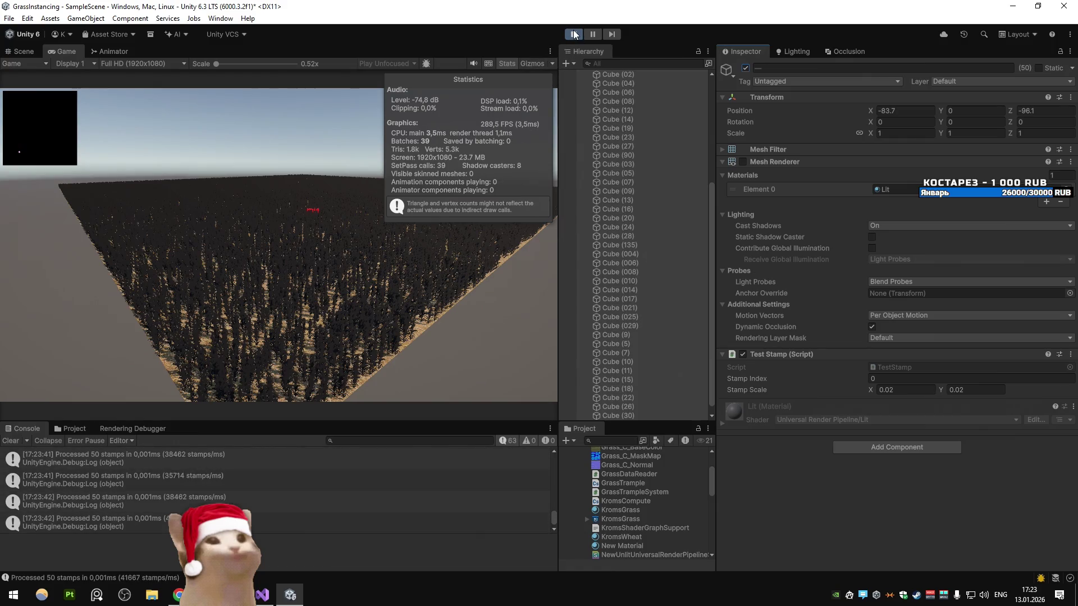
key("alt+Tab")
Step: Comment out the stampRadius declaration and early-exit continue checks in GrassTrample.compute and save
mouse_move(198, 290)
left_mouse_down()
mouse_move(85, 238)
mouse_move(64, 197)
left_mouse_up()
key("ctrl+k")
key("ctrl+c")
key("ctrl+s")
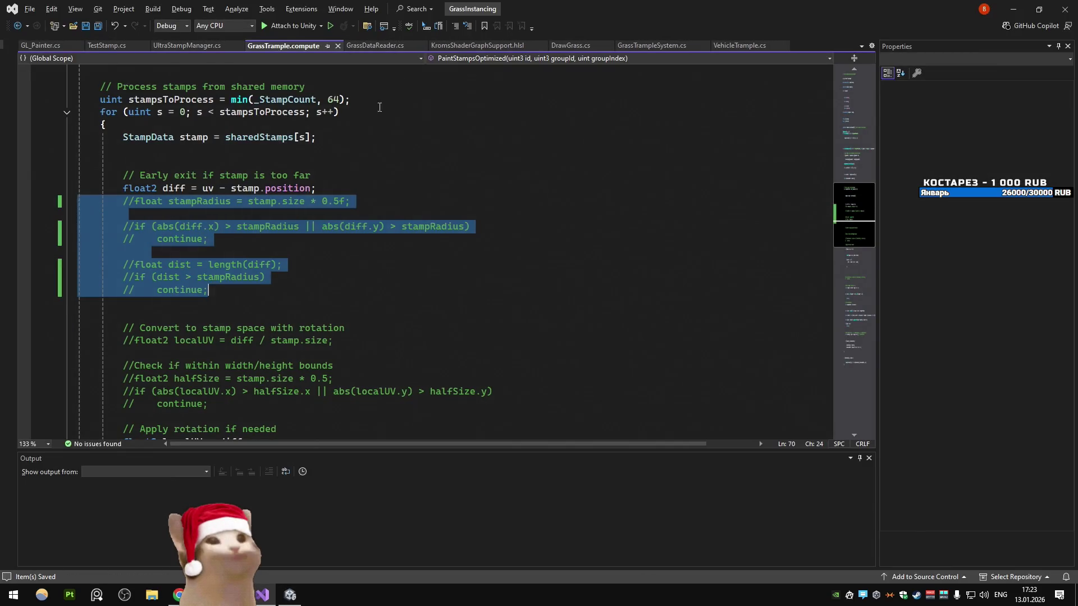
Step: Check the shader change in the running Unity scene, then stop play mode
key("alt+Tab")
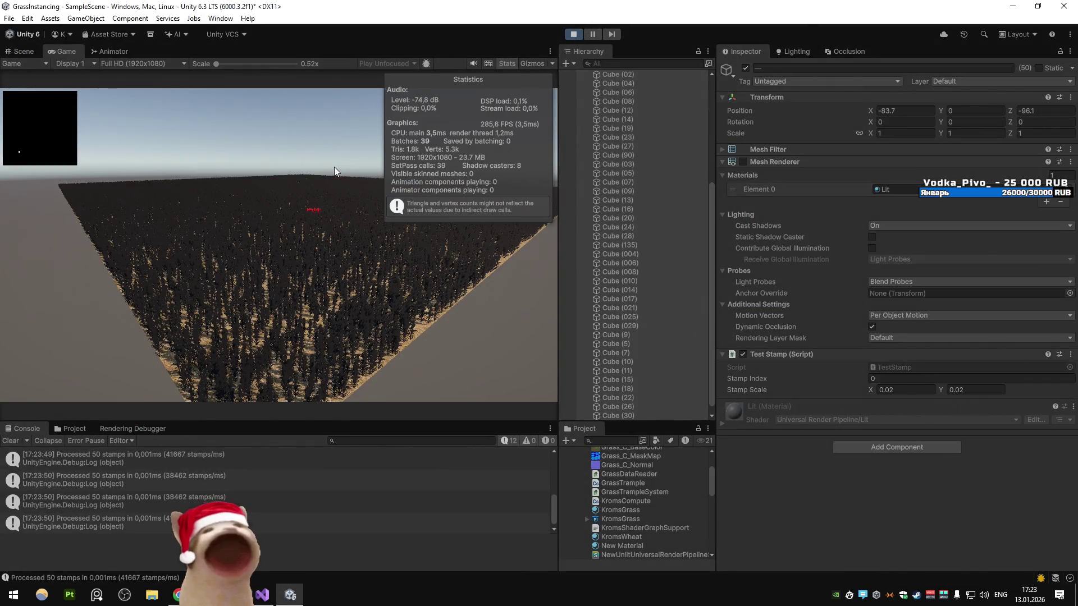
left_click(571, 32)
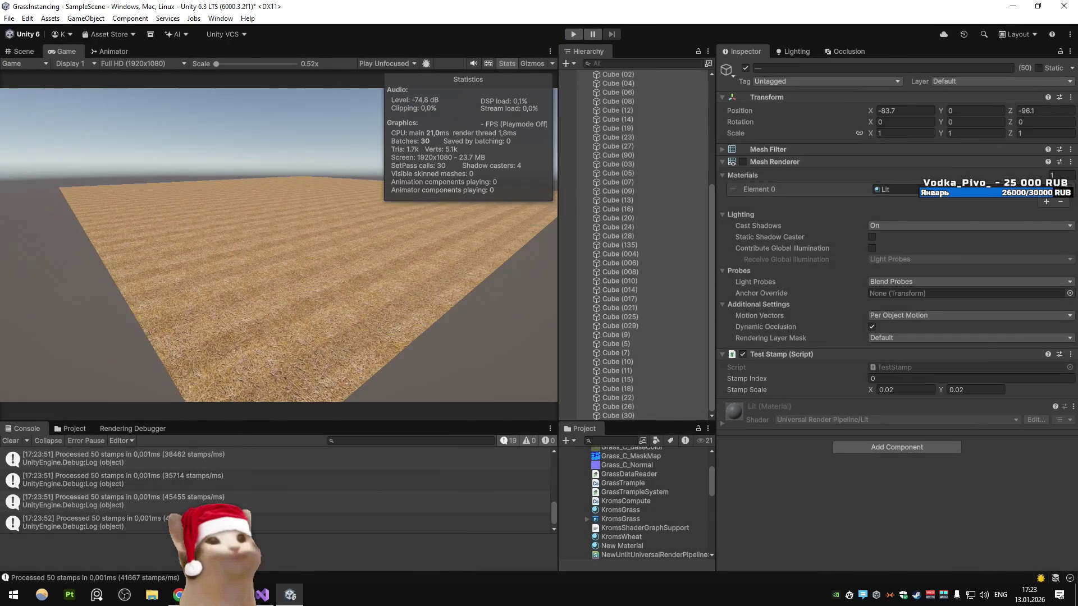
key("alt+Tab")
scroll(294, 282, "down", 9)
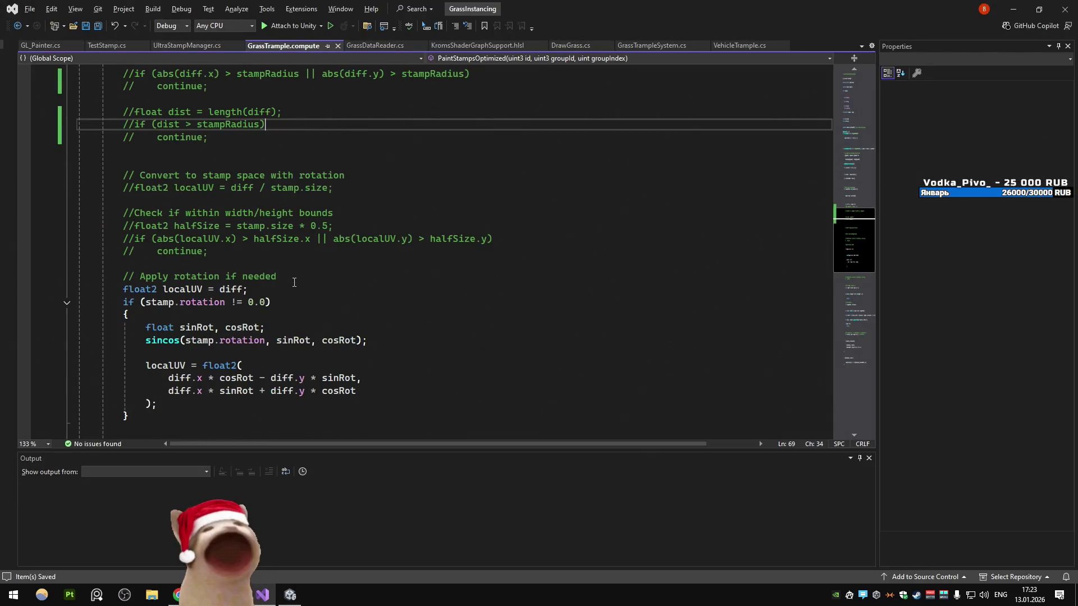
scroll(108, 256, "down", 8)
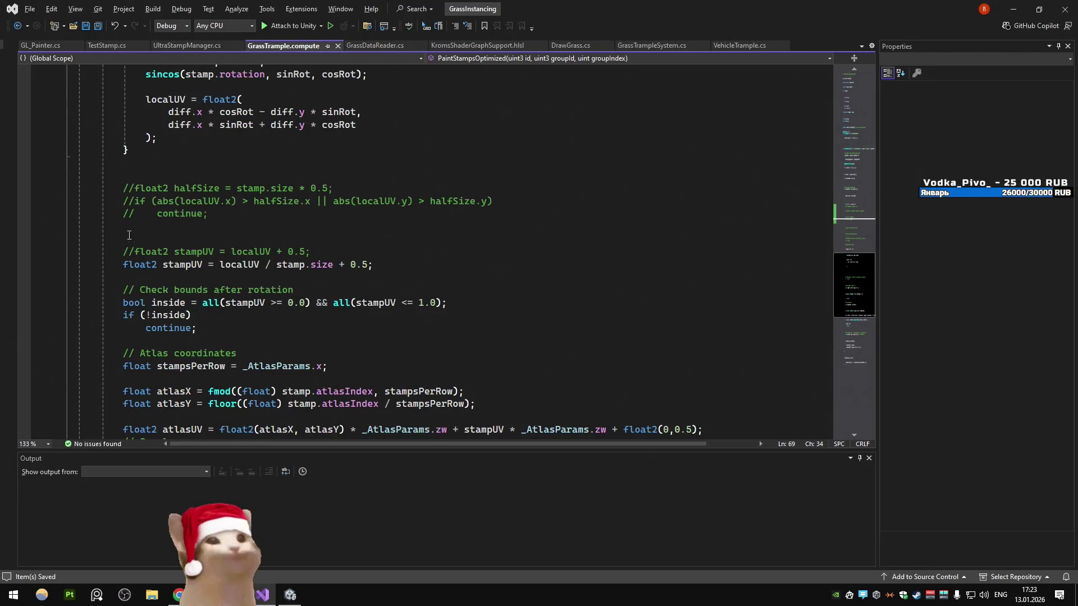
scroll(131, 223, "down", 2)
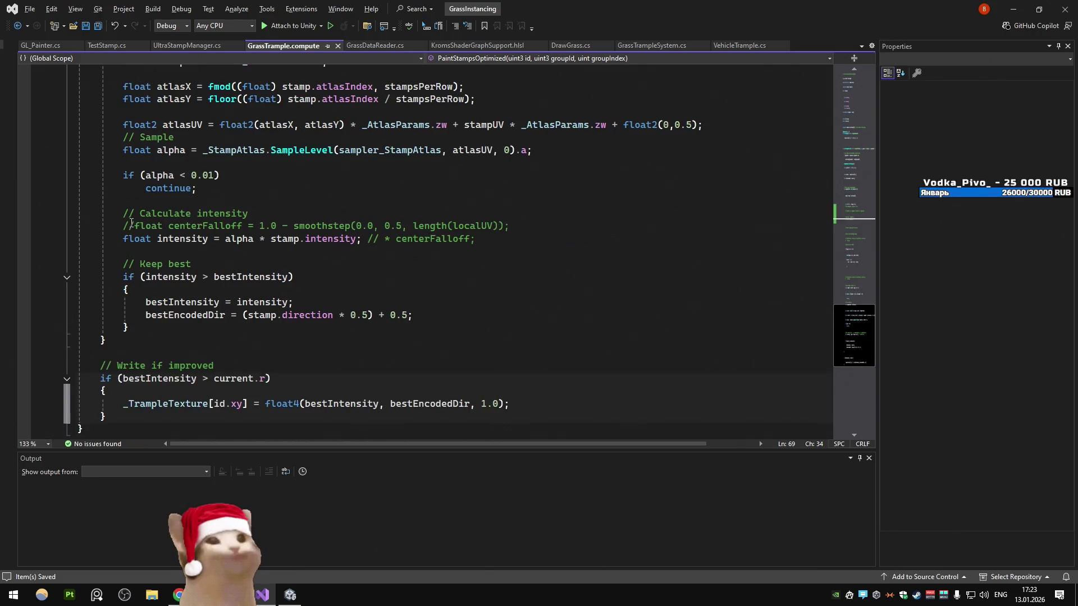
scroll(131, 222, "down", 3)
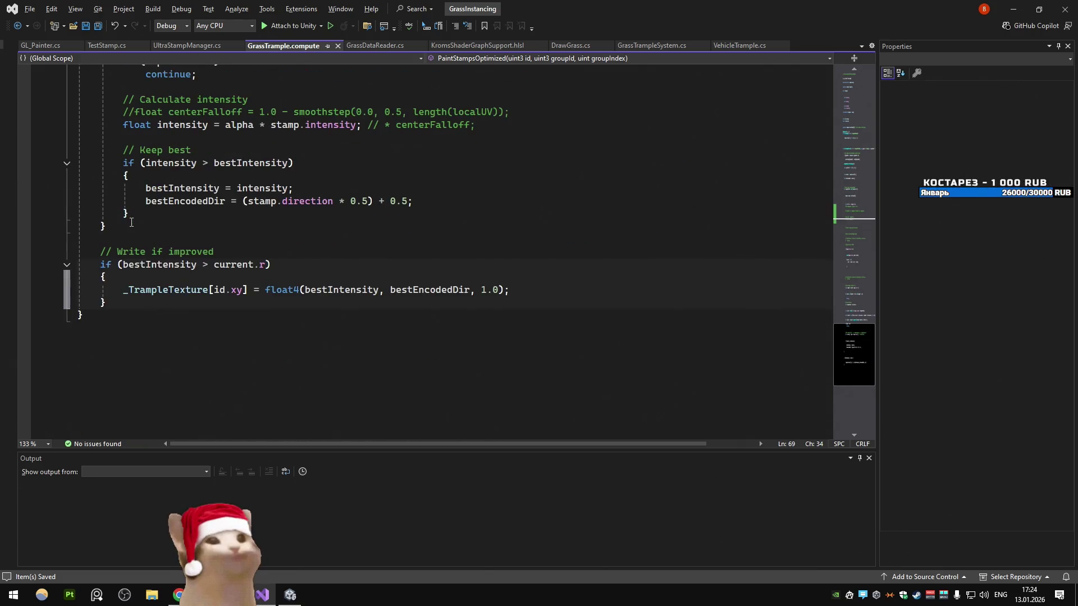
scroll(131, 221, "up", 5)
scroll(131, 221, "up", 20)
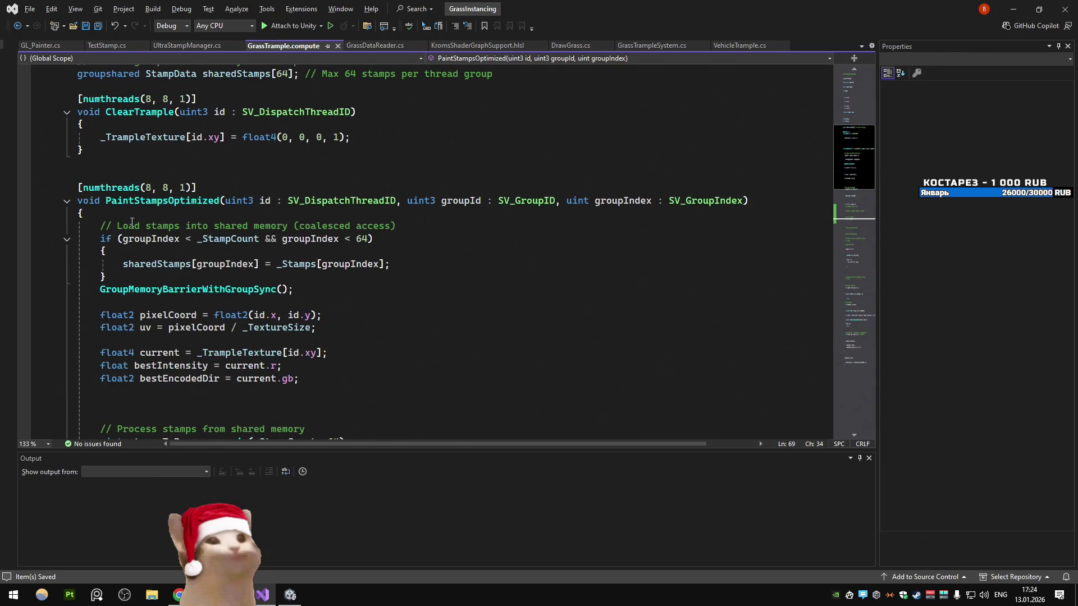
scroll(132, 223, "down", 4)
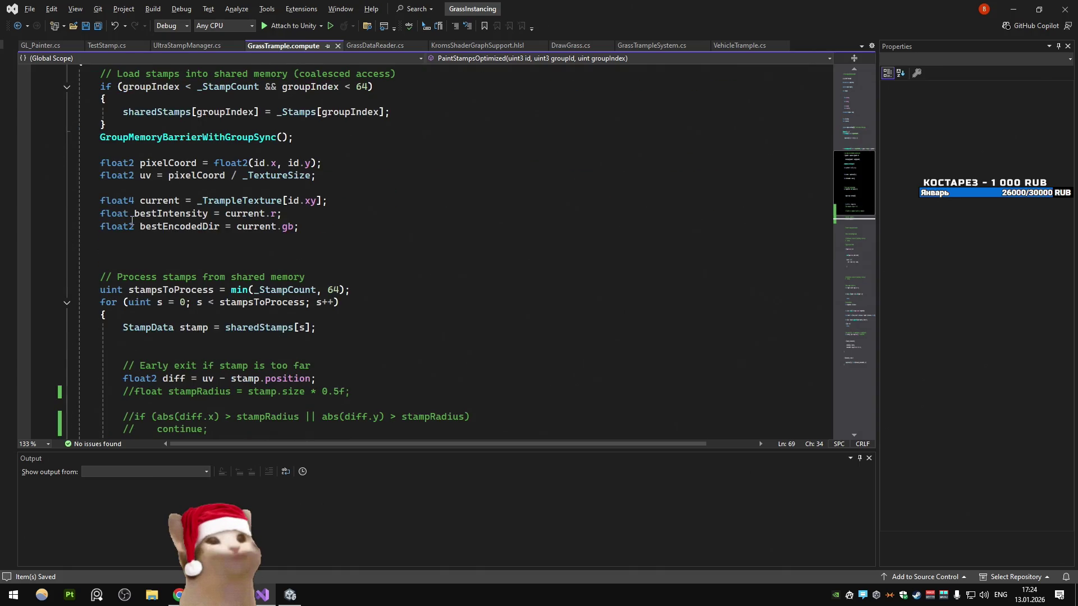
scroll(131, 222, "up", 1)
scroll(131, 221, "up", 6)
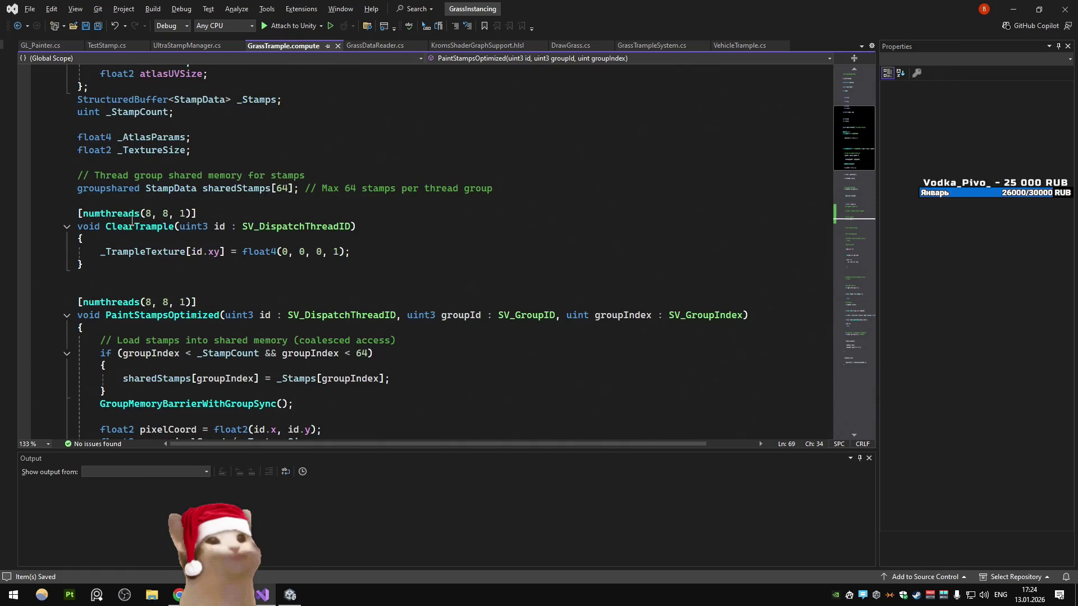
scroll(131, 220, "down", 9)
left_click(264, 213)
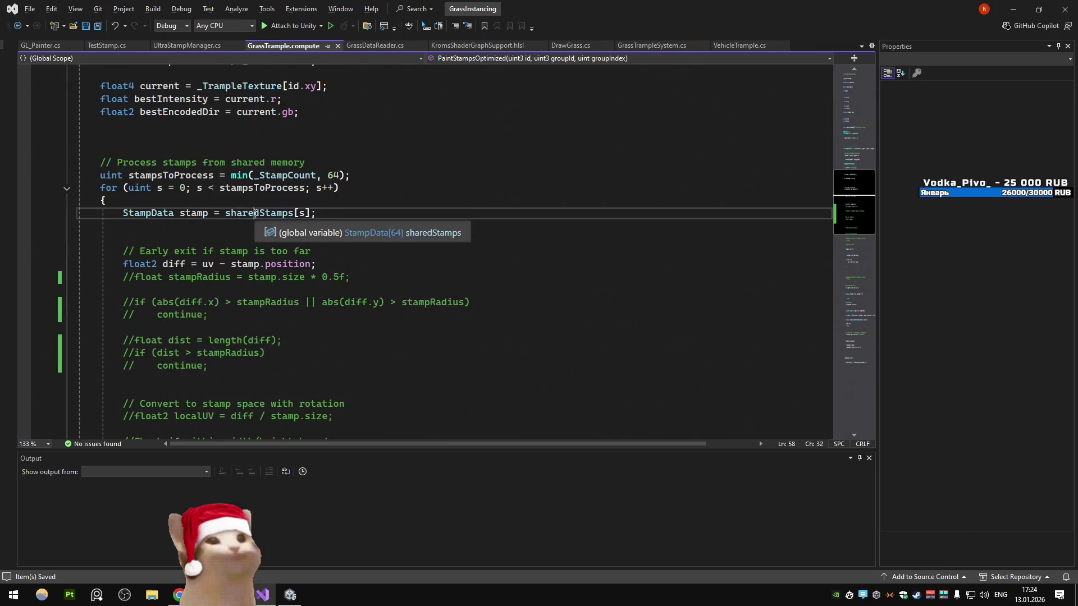
left_click(265, 187)
double_click(265, 187)
scroll(296, 233, "up", 6)
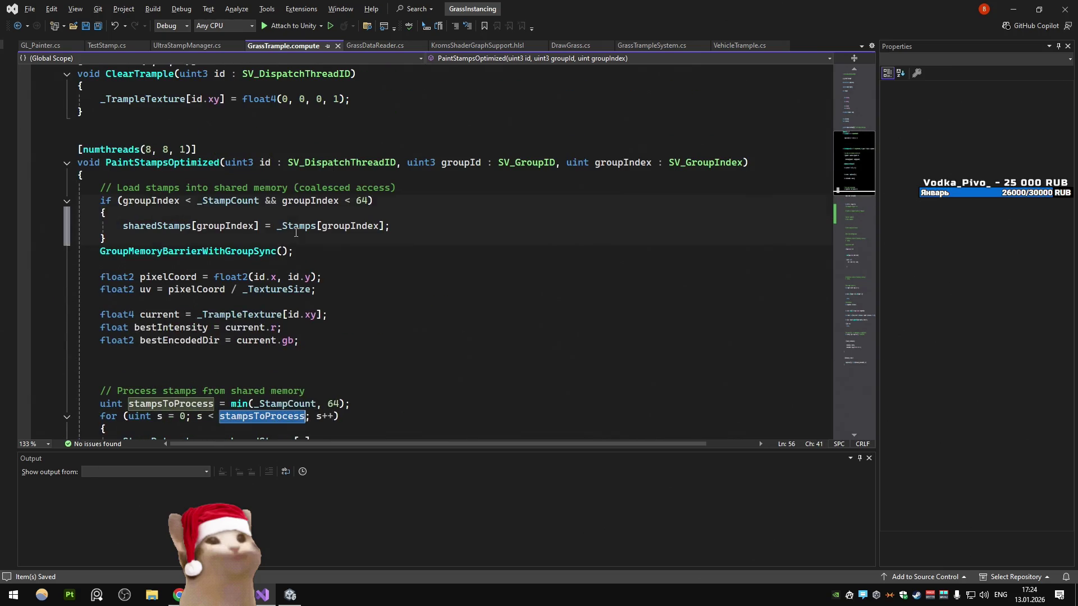
scroll(296, 233, "down", 3)
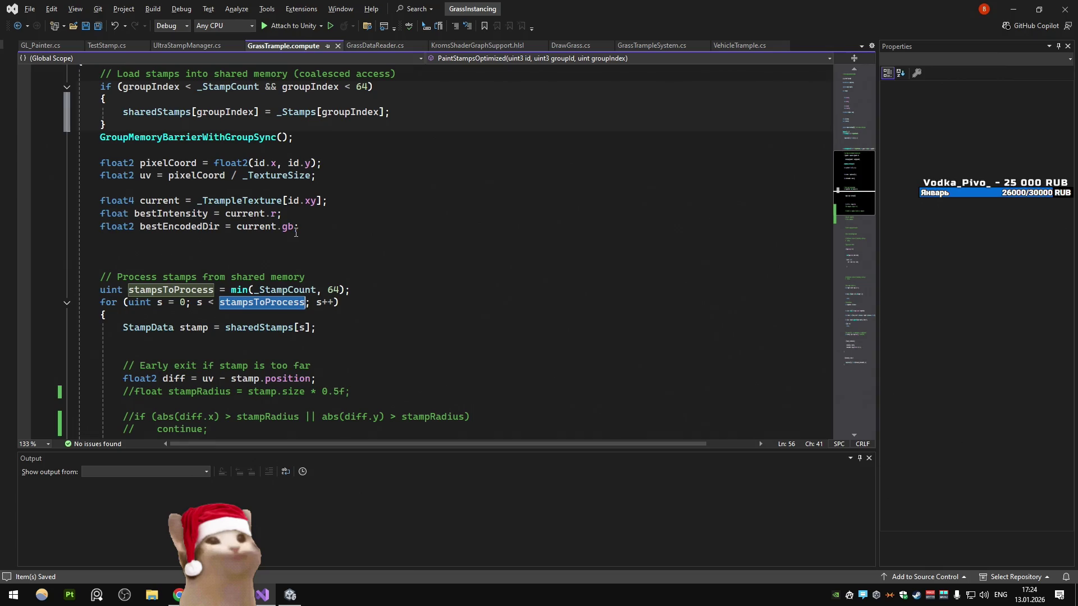
double_click(289, 227)
scroll(295, 227, "up", 3)
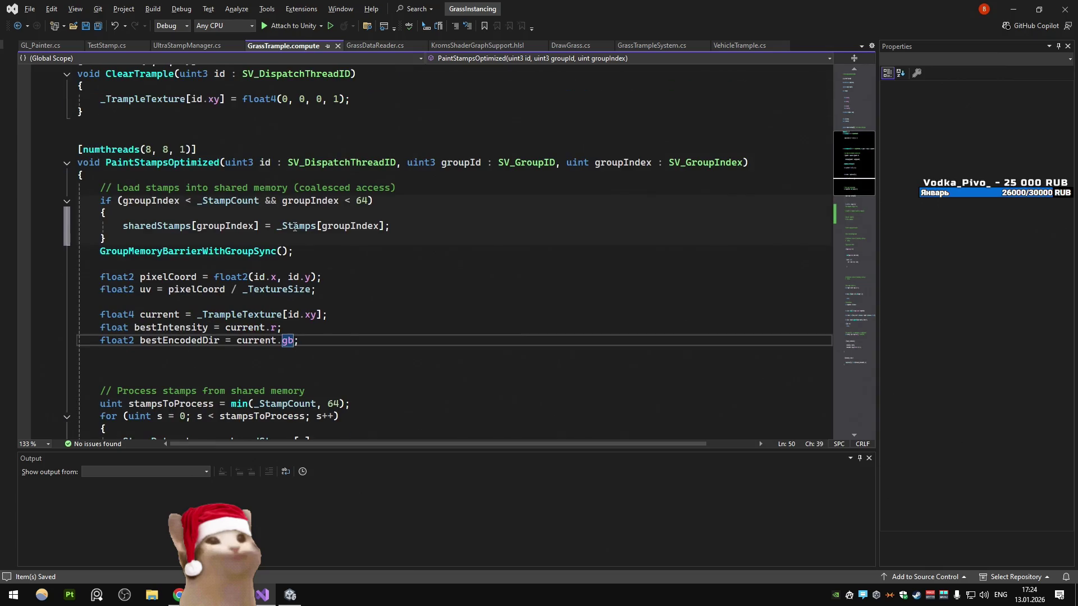
mouse_move(293, 227)
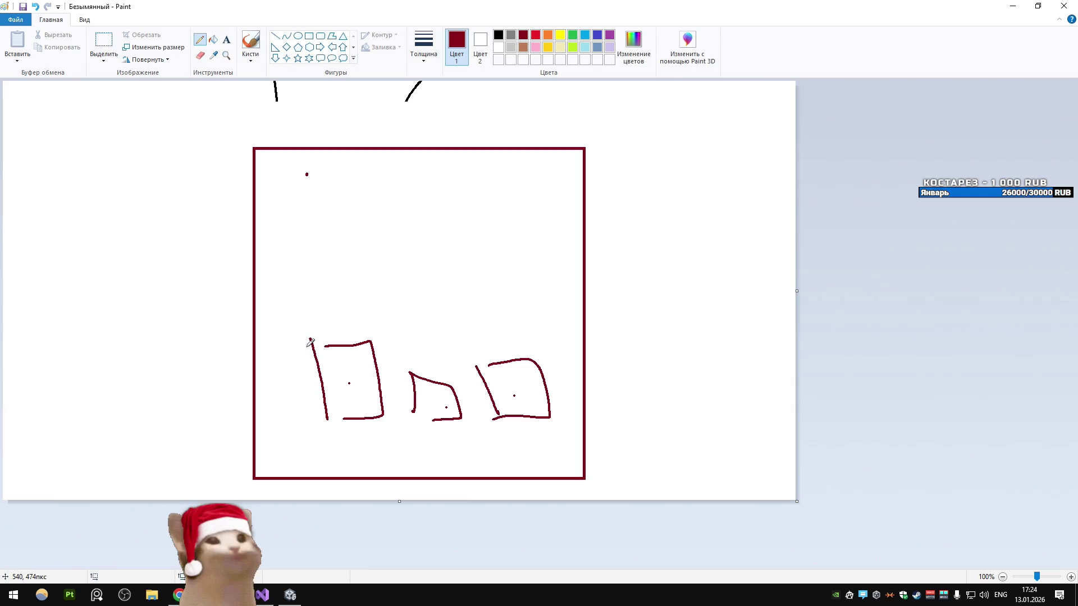
Step: Retrace the left, middle and right box outlines with the dark-red pencil
mouse_move(310, 338)
left_mouse_down()
mouse_move(369, 340)
mouse_move(377, 422)
mouse_move(312, 346)
left_mouse_up()
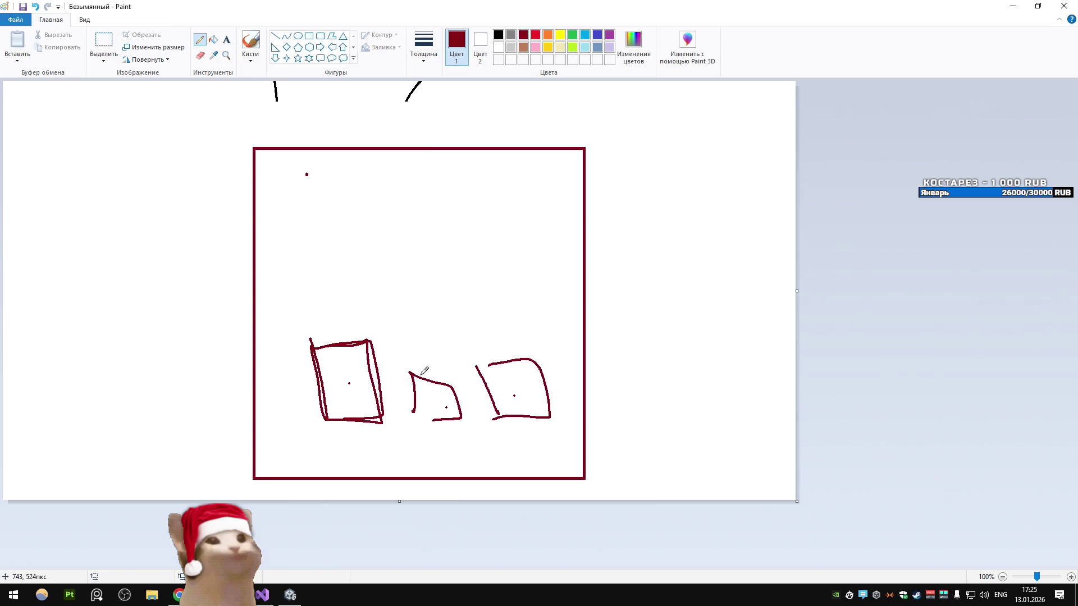
left_click_drag(449, 380, 431, 422)
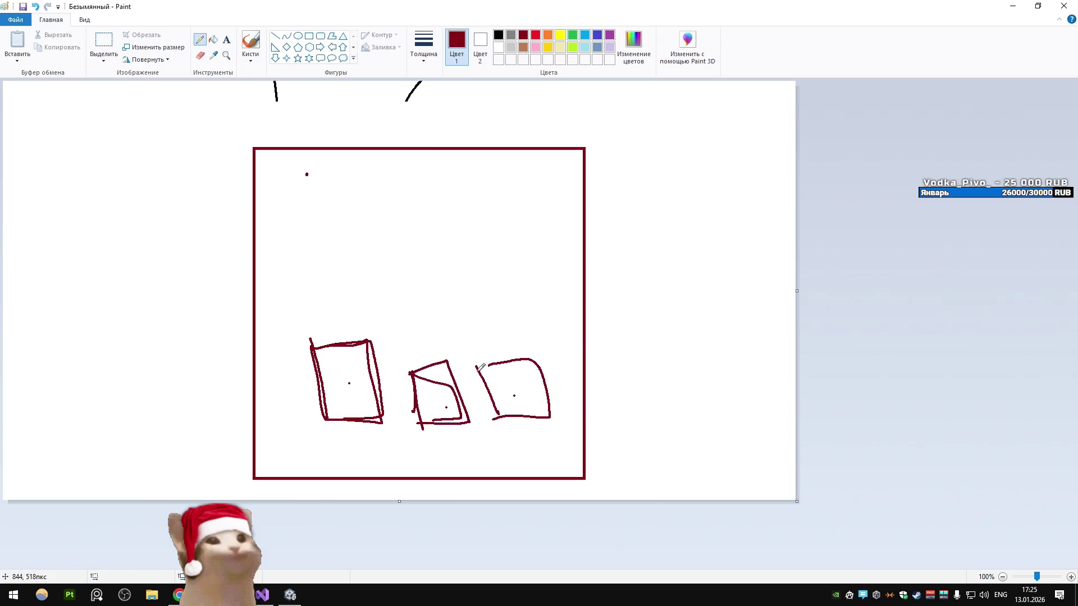
mouse_move(477, 368)
left_mouse_down()
mouse_move(539, 354)
mouse_move(497, 415)
left_mouse_up()
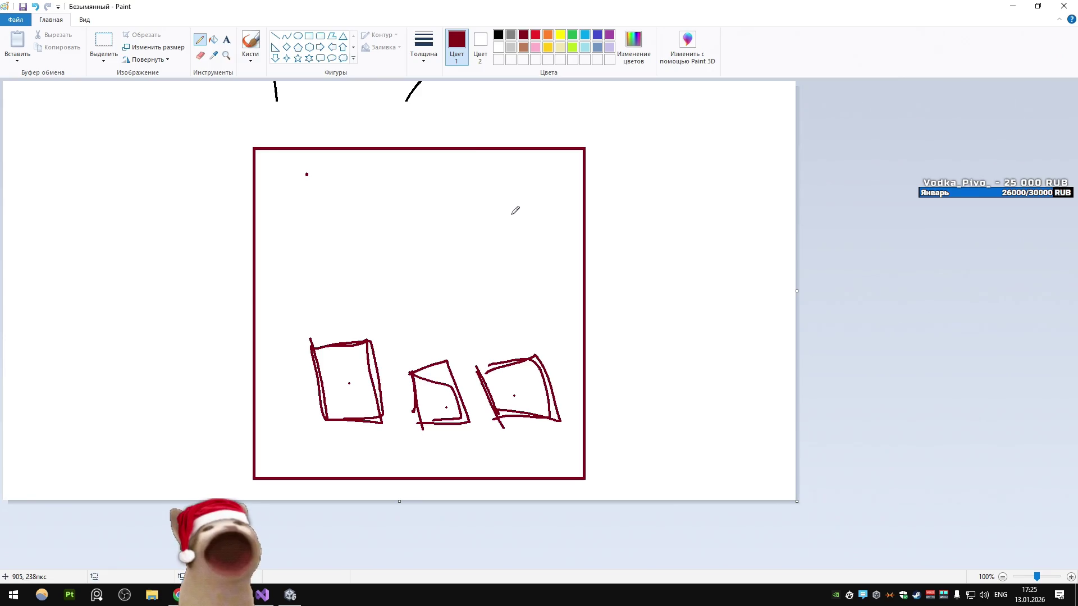
mouse_move(352, 341)
left_mouse_down()
mouse_move(377, 388)
mouse_move(312, 365)
left_mouse_up()
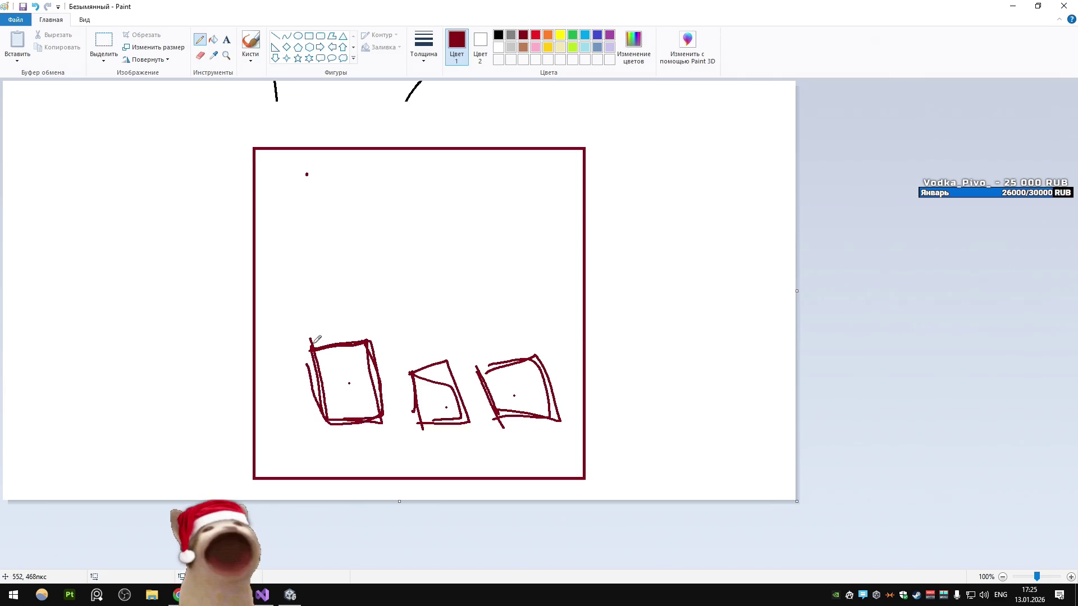
Step: Review GrassTrample.compute's atlas sampling and intensity calculation lines before returning to Paint
key("alt+Tab")
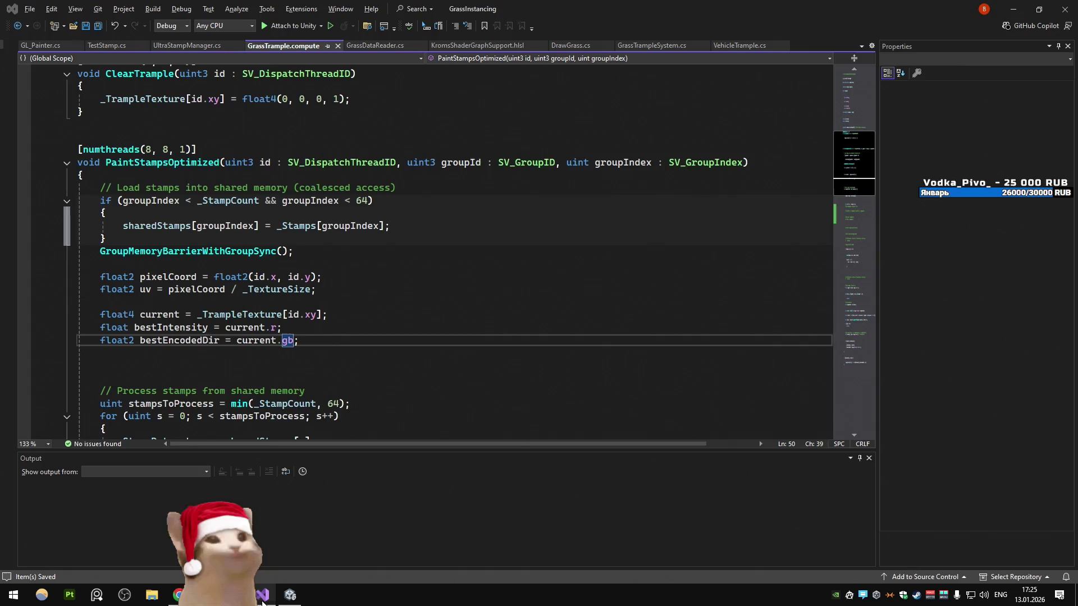
scroll(251, 275, "down", 15)
left_click_drag(123, 188, 208, 226)
left_click(365, 352)
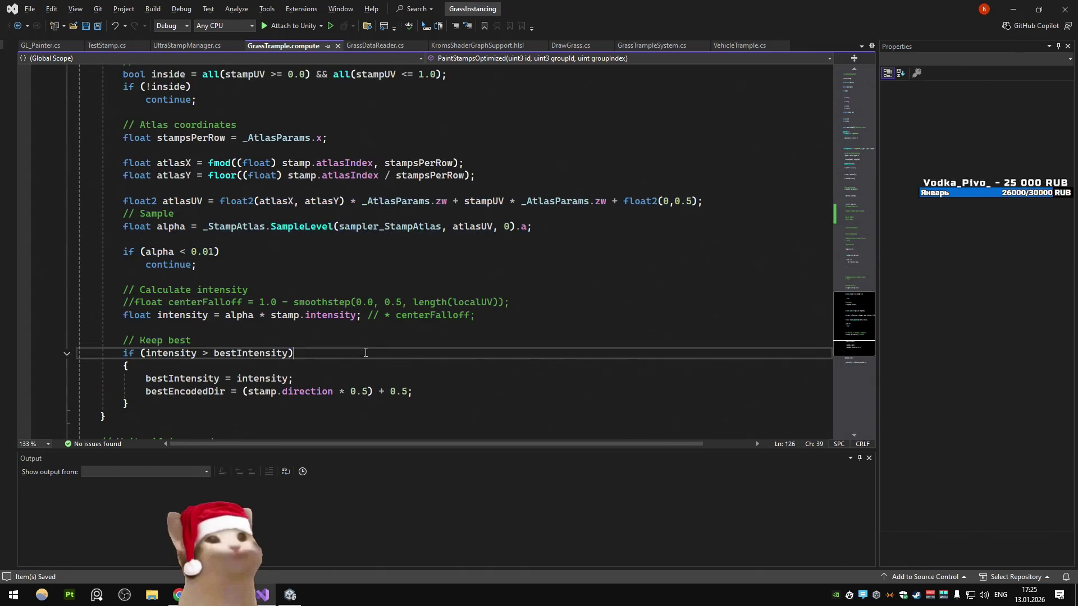
left_click(339, 275)
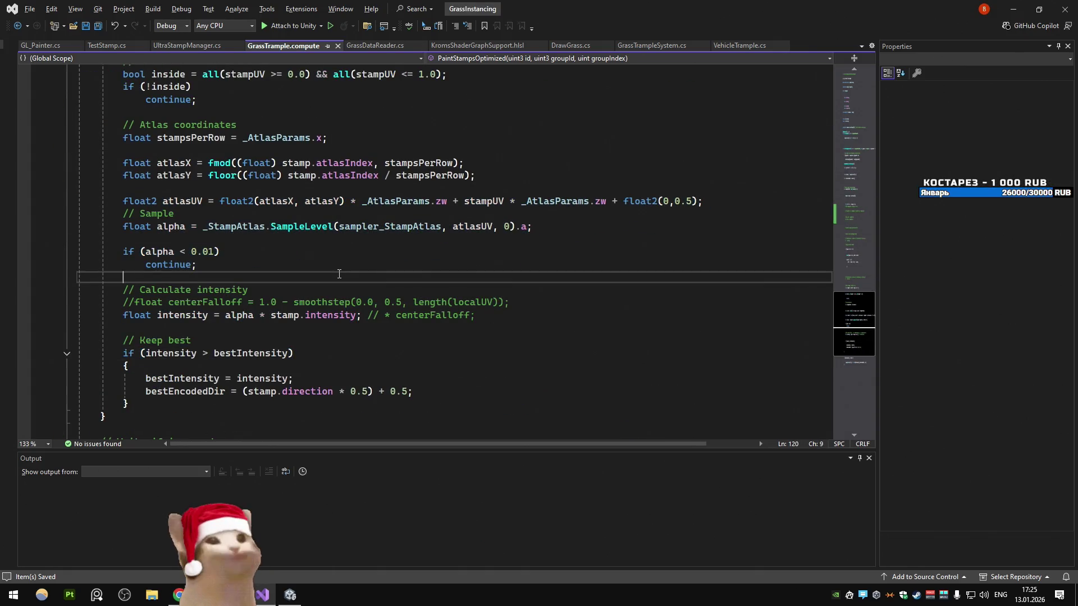
key("alt+Tab")
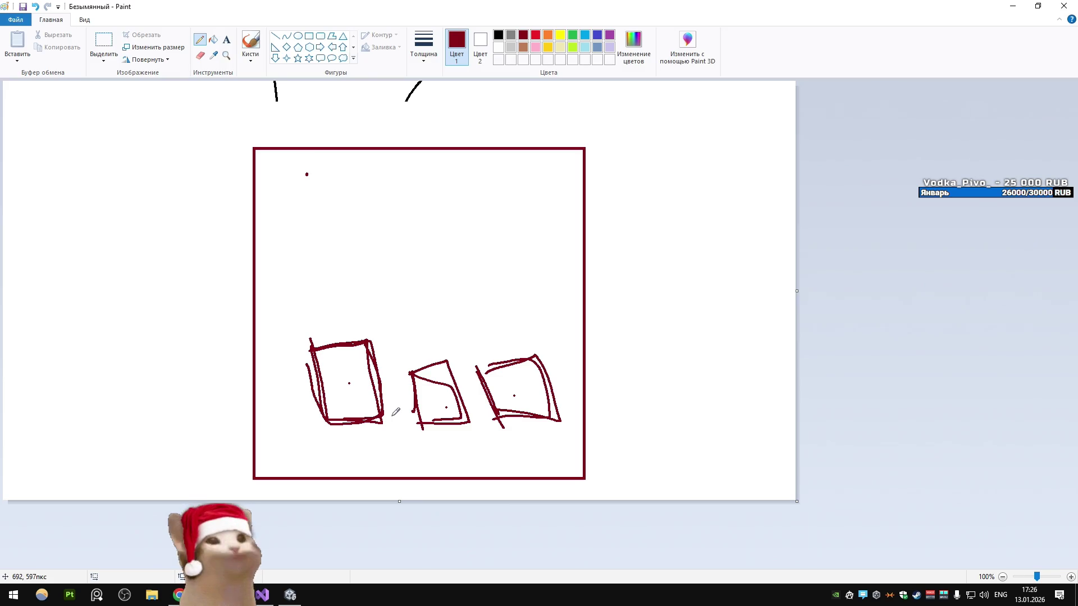
Step: Sketch a rough pencil outline around the large square, then undo it
mouse_move(250, 158)
left_mouse_down()
mouse_move(256, 480)
mouse_move(594, 323)
left_mouse_up()
mouse_move(591, 274)
left_mouse_down()
mouse_move(275, 135)
mouse_move(245, 134)
left_mouse_up()
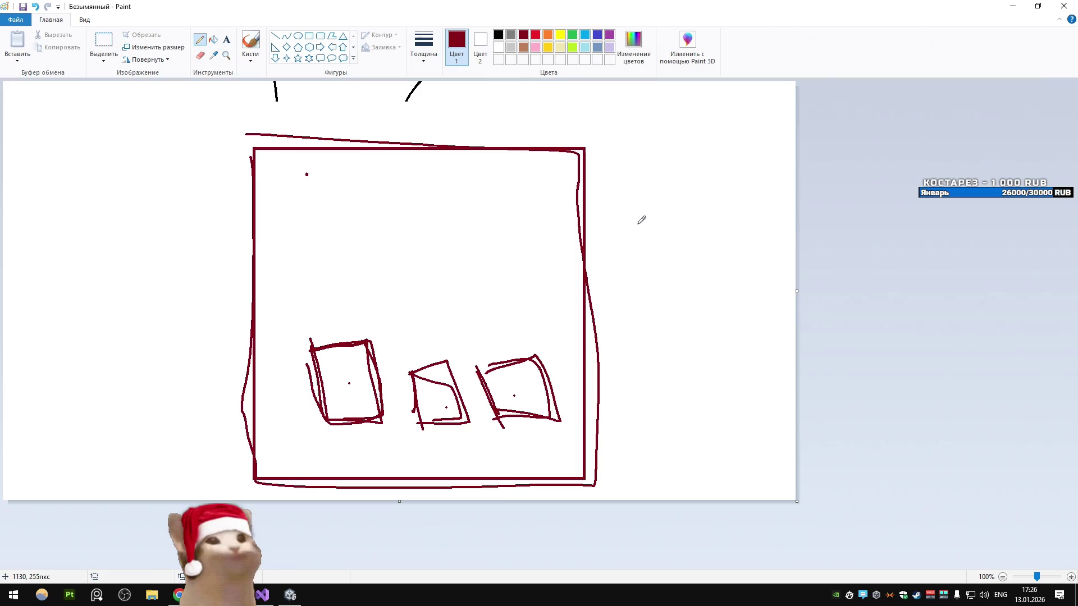
key("ctrl+z")
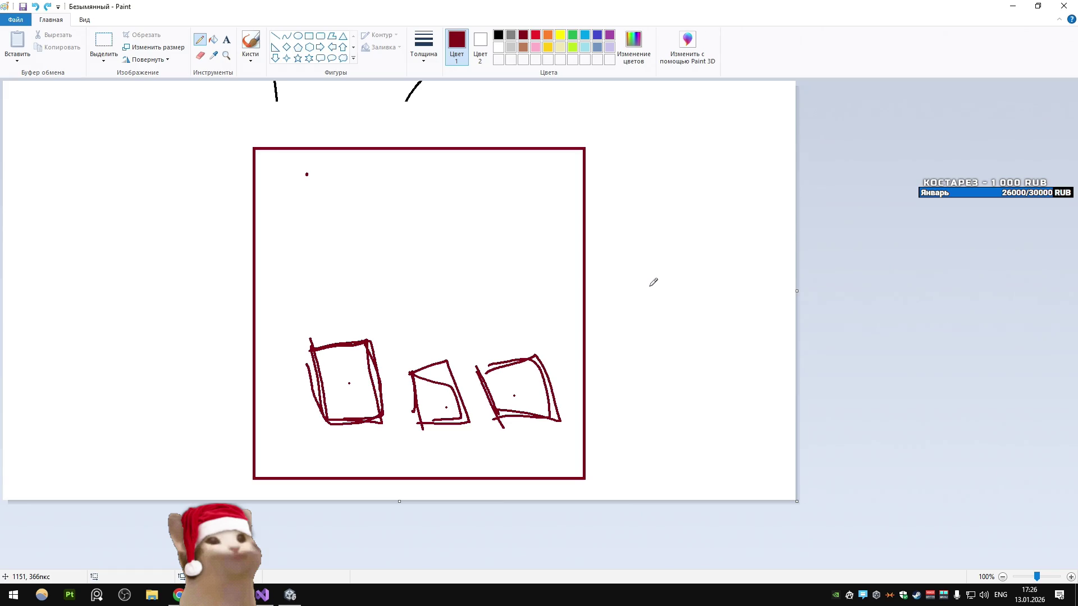
key("alt+Tab")
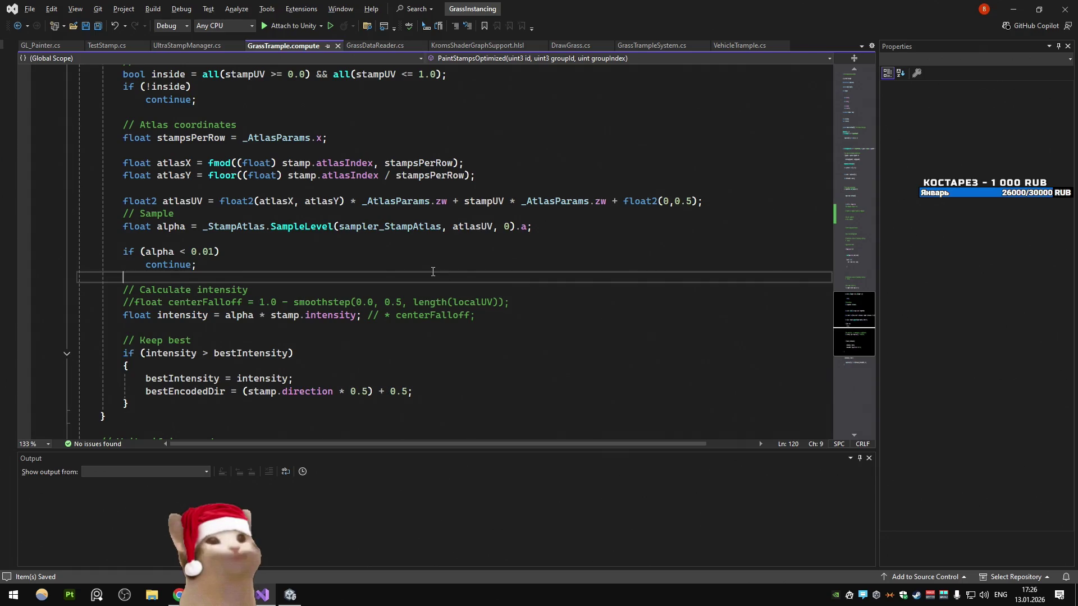
Step: Scroll the DeepSeek reply past the Command Buffer code to the UltraFastStampPainter batching section
key("alt+Tab")
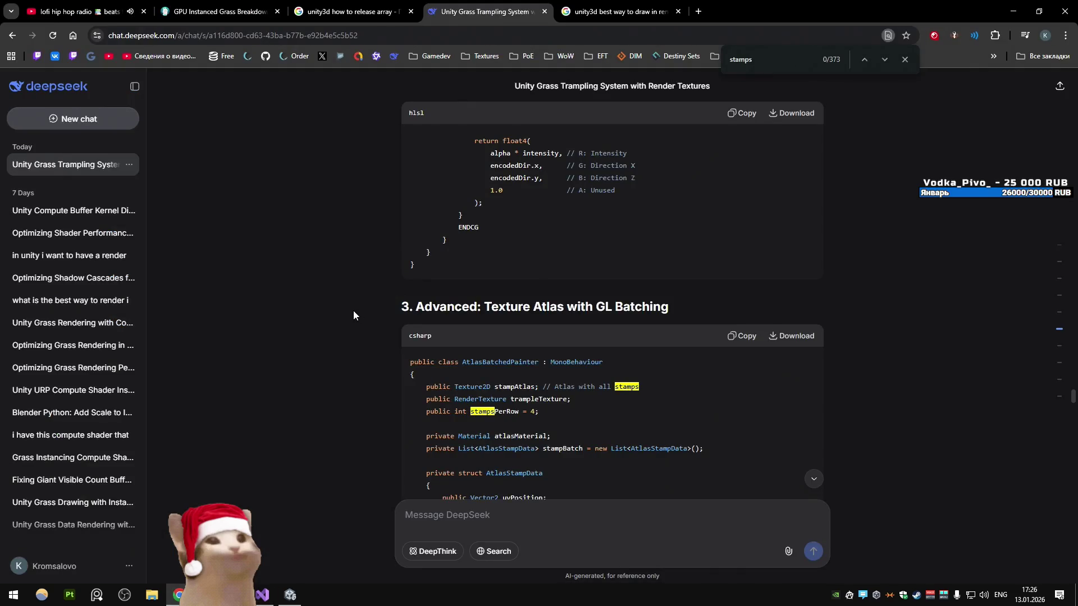
scroll(354, 312, "up", 4)
scroll(354, 312, "down", 7)
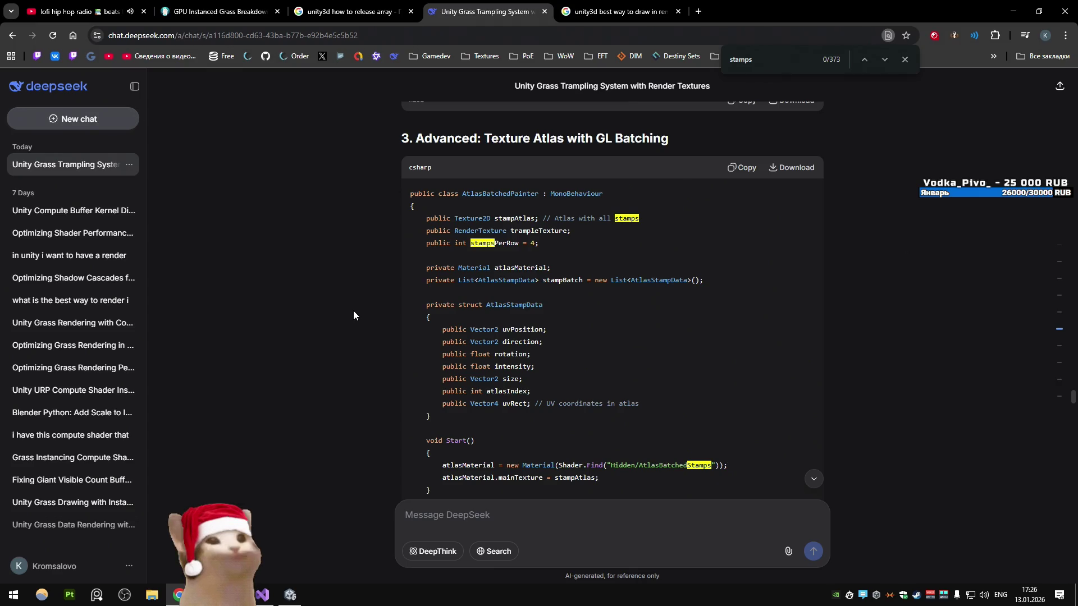
scroll(353, 311, "down", 9)
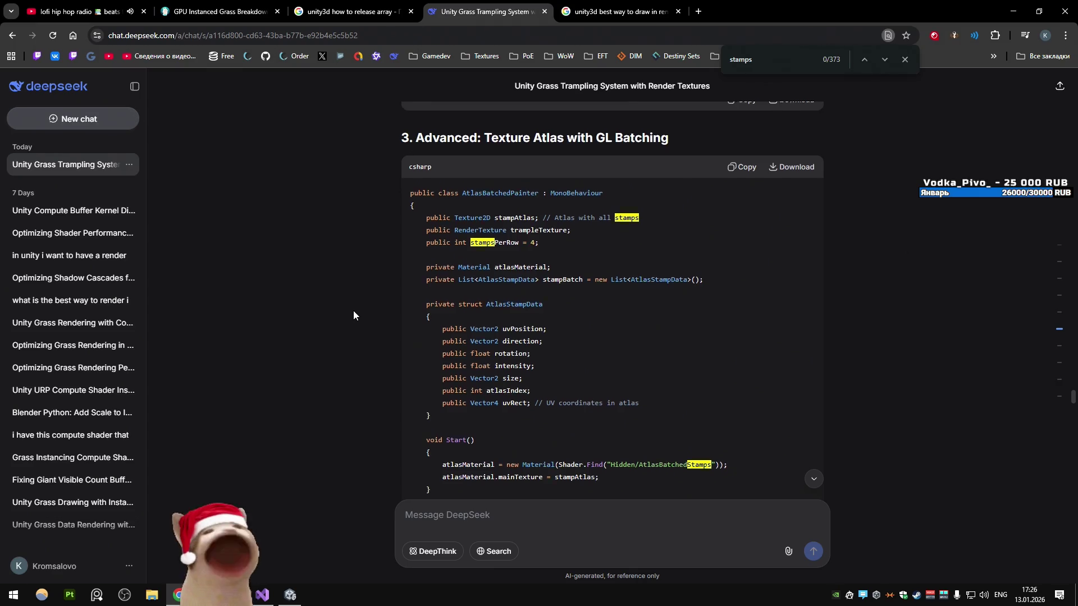
scroll(355, 303, "down", 7)
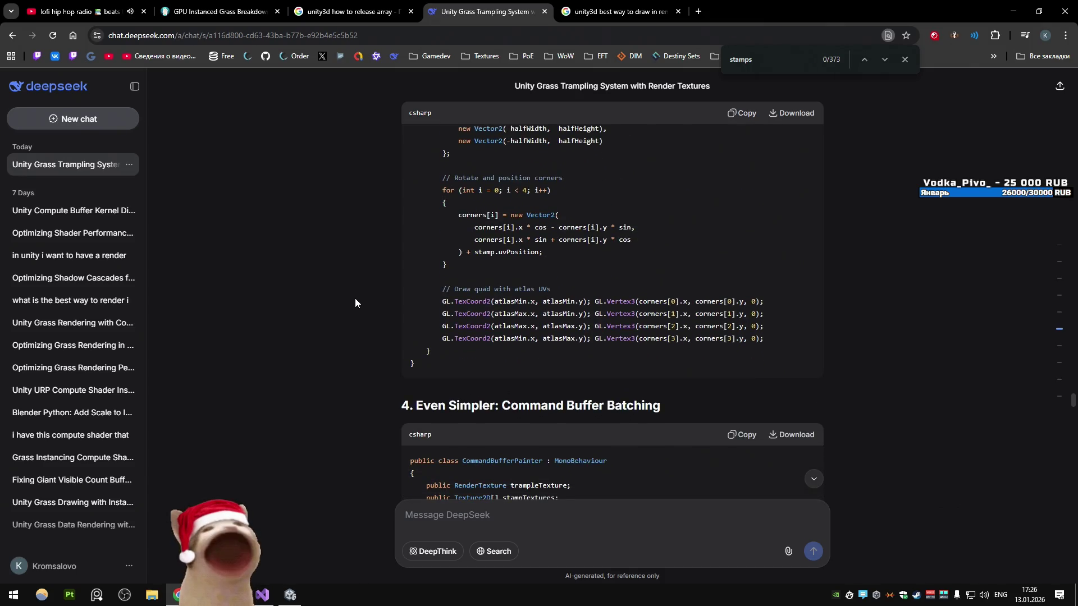
scroll(355, 299, "down", 2)
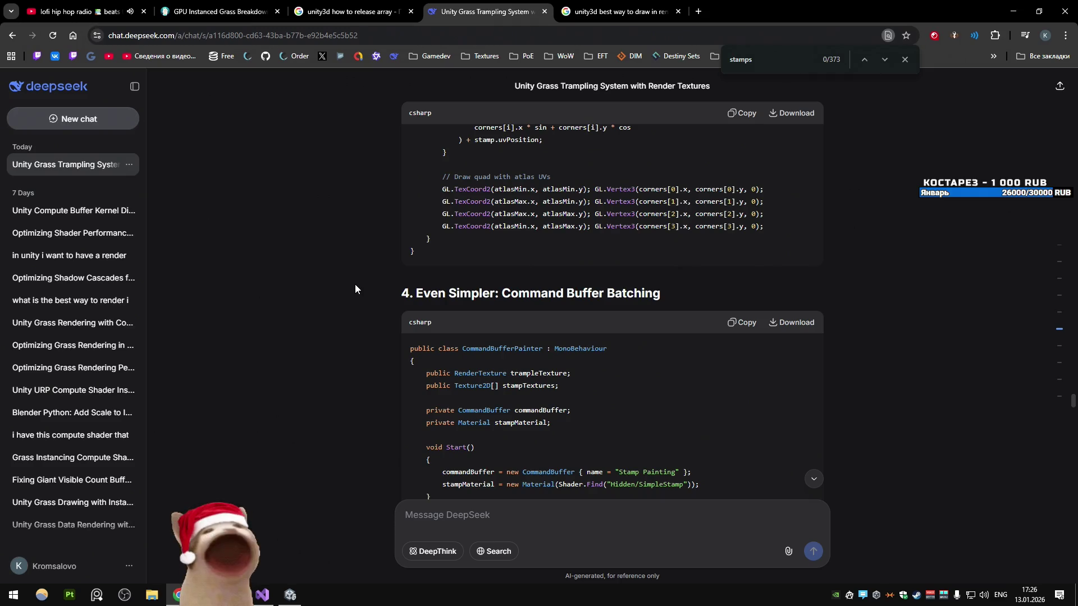
scroll(355, 286, "down", 2)
scroll(426, 204, "down", 5)
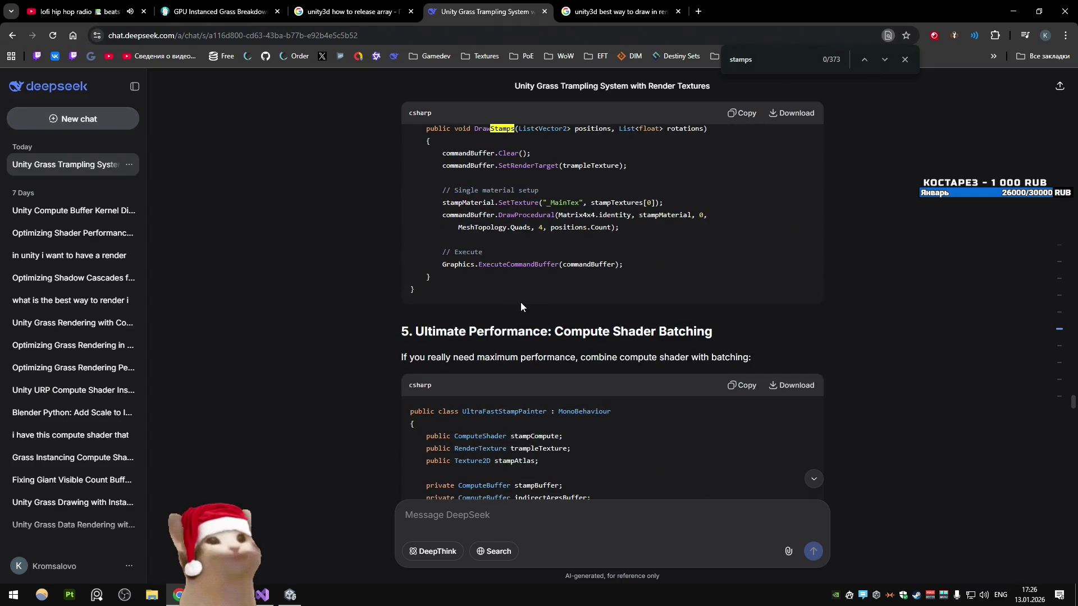
left_click_drag(402, 331, 740, 329)
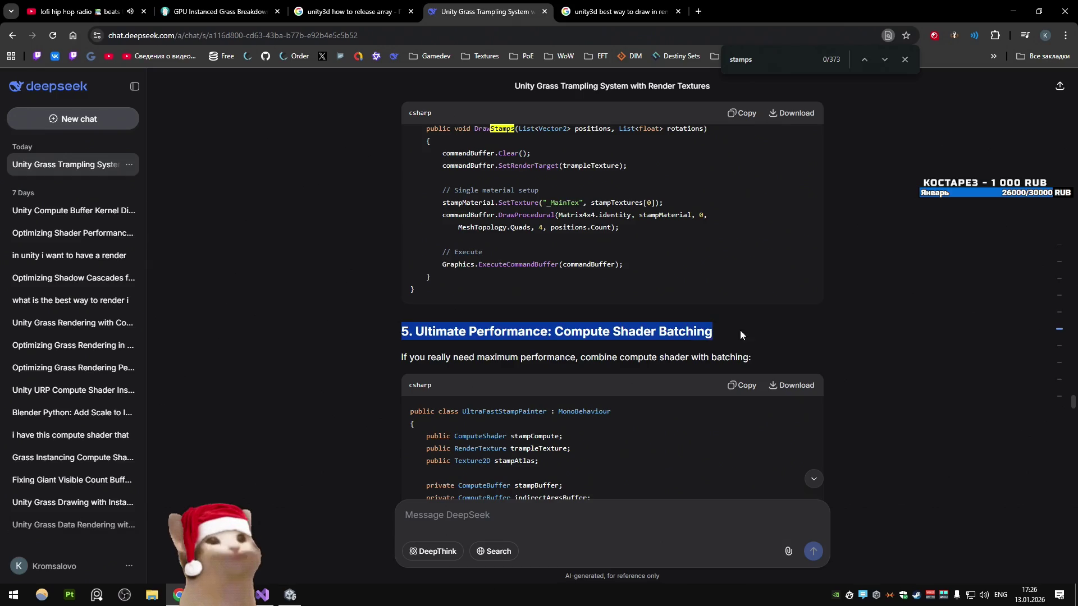
left_click(730, 332)
scroll(371, 293, "down", 2)
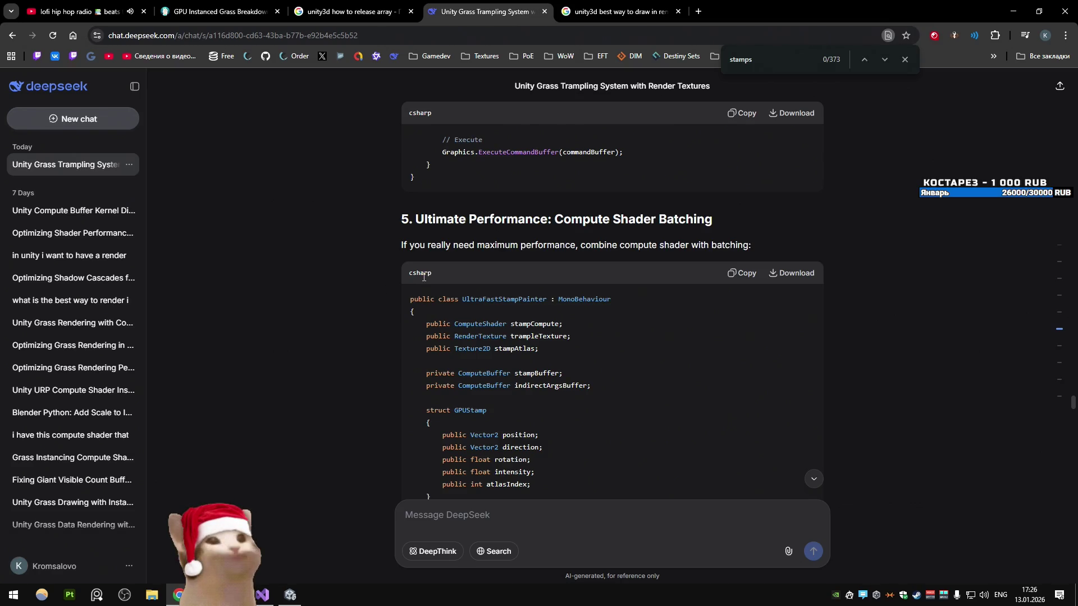
mouse_move(576, 246)
left_mouse_down()
mouse_move(683, 256)
mouse_move(691, 246)
mouse_move(751, 246)
left_mouse_up()
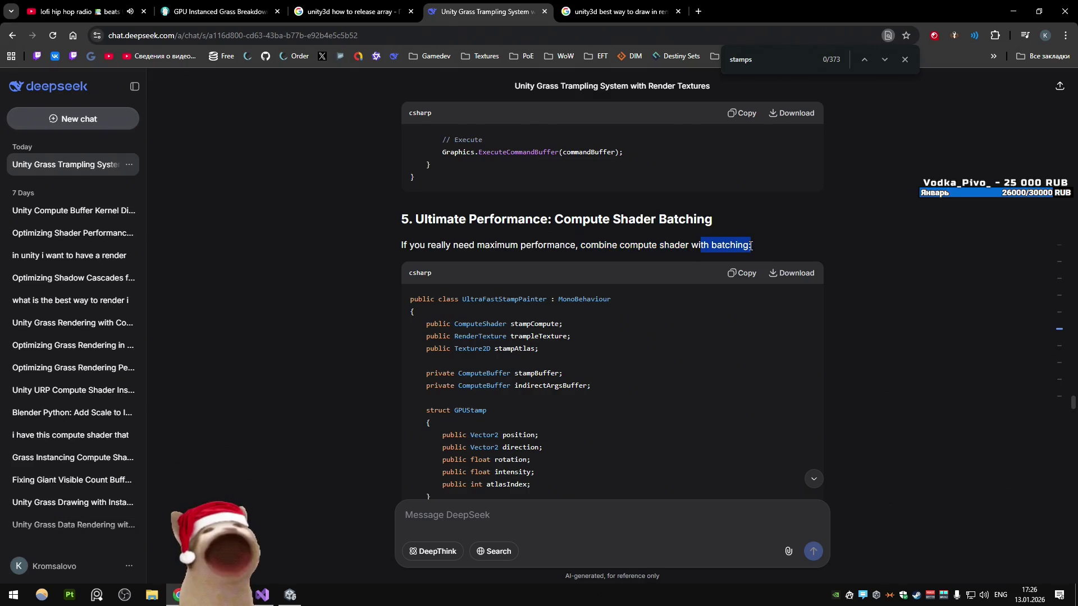
scroll(538, 283, "down", 4)
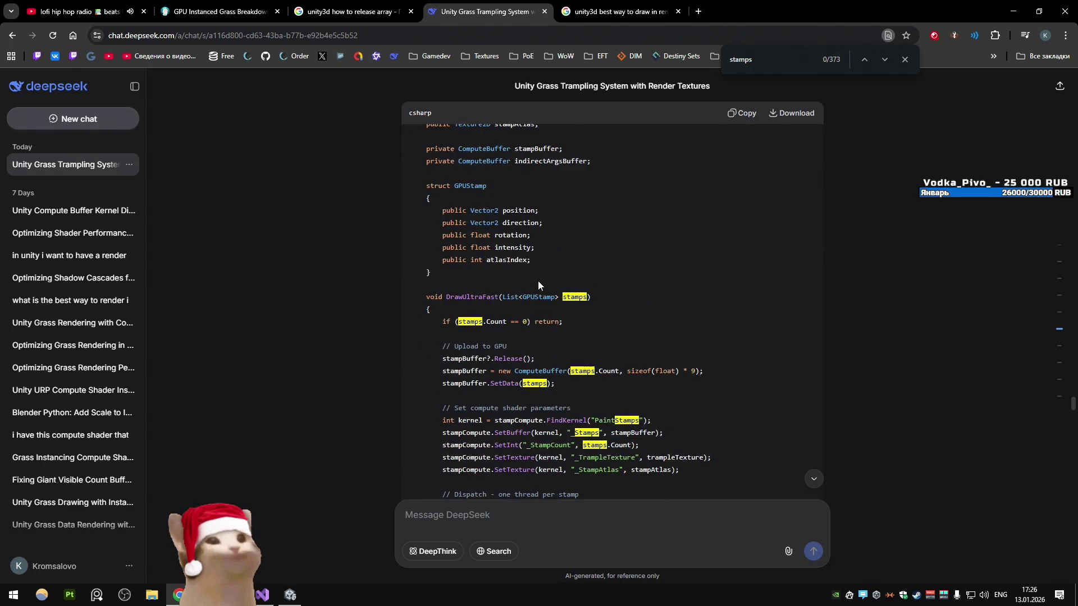
scroll(538, 281, "down", 2)
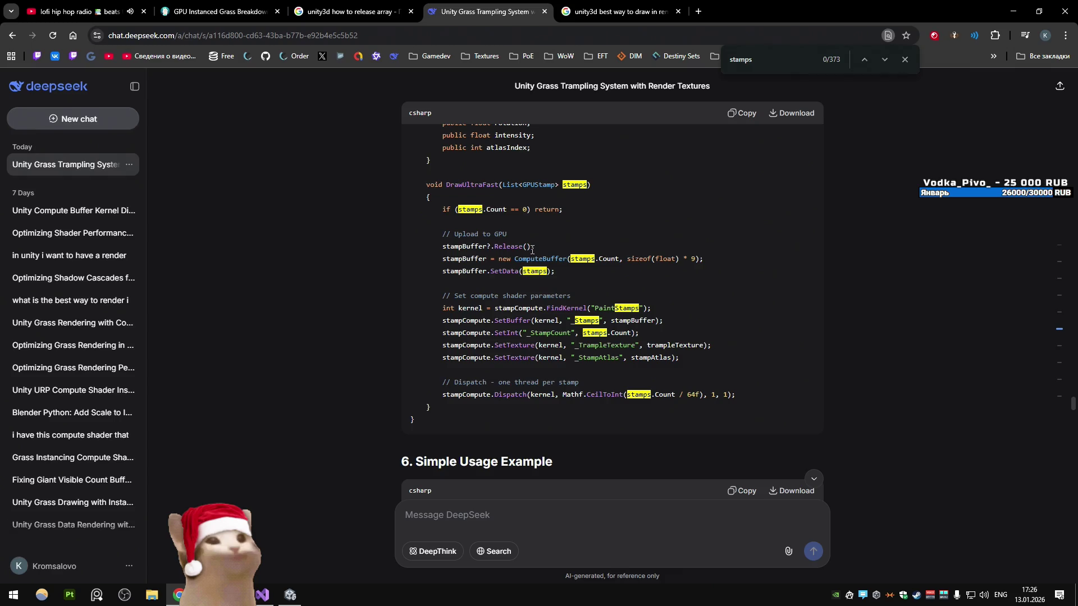
scroll(531, 250, "down", 1)
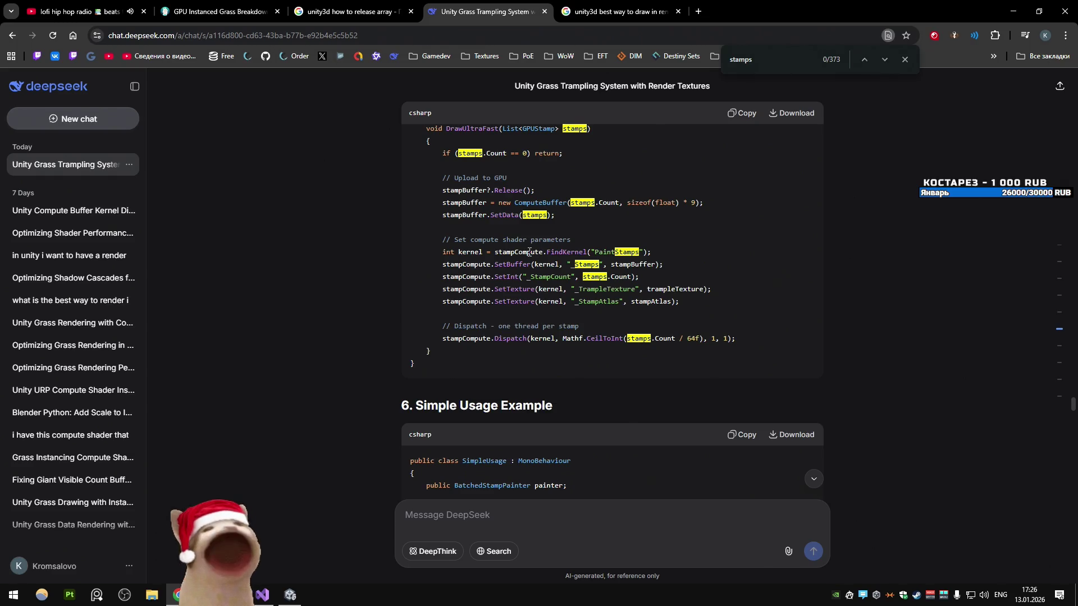
scroll(524, 240, "down", 1)
scroll(525, 240, "down", 10)
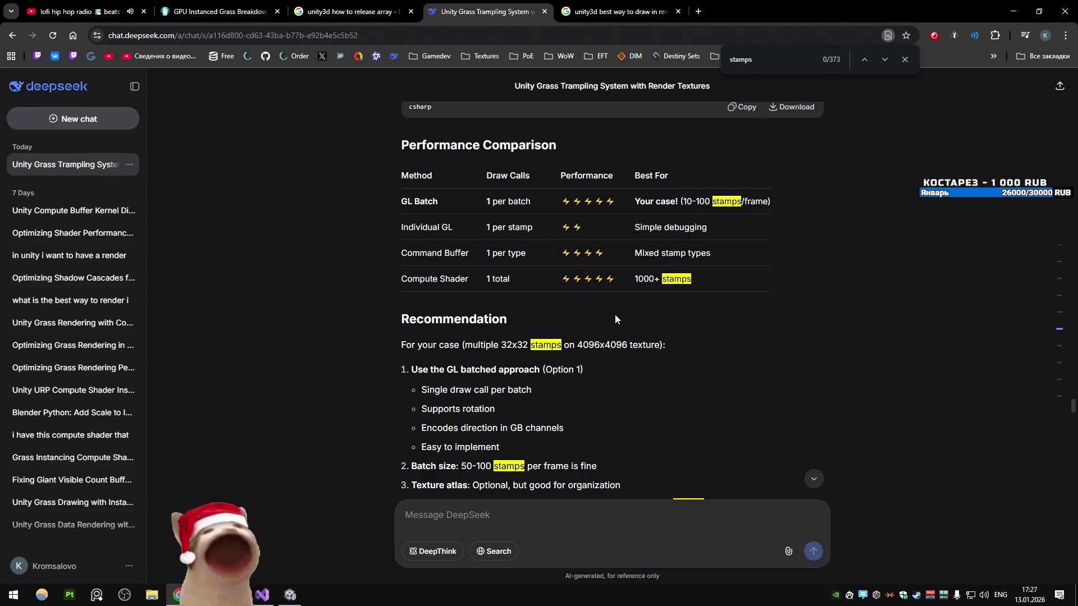
left_click_drag(633, 279, 703, 281)
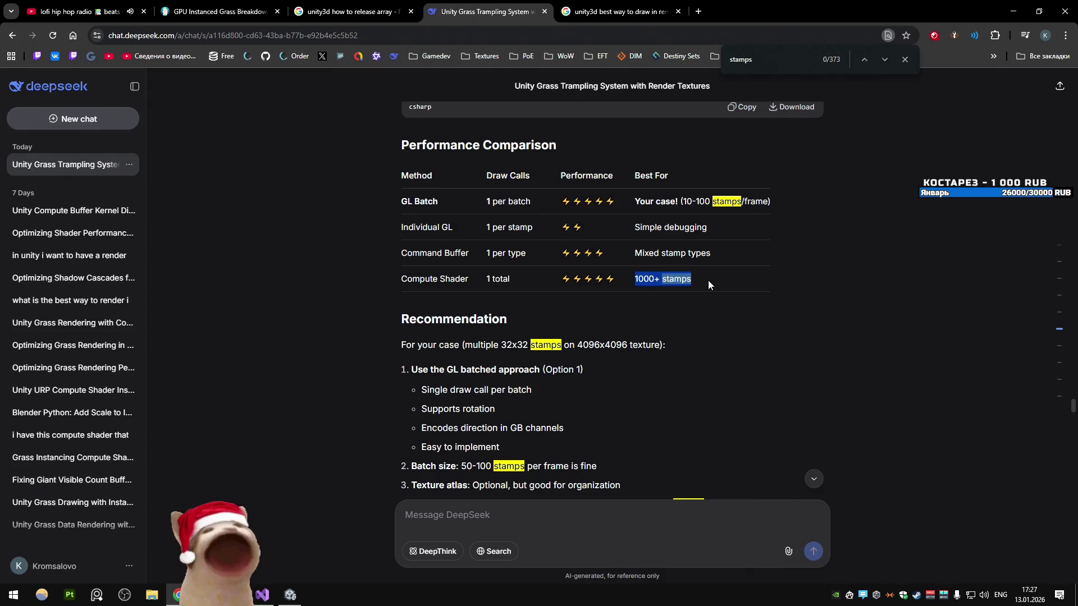
left_click(708, 281)
scroll(652, 299, "down", 2)
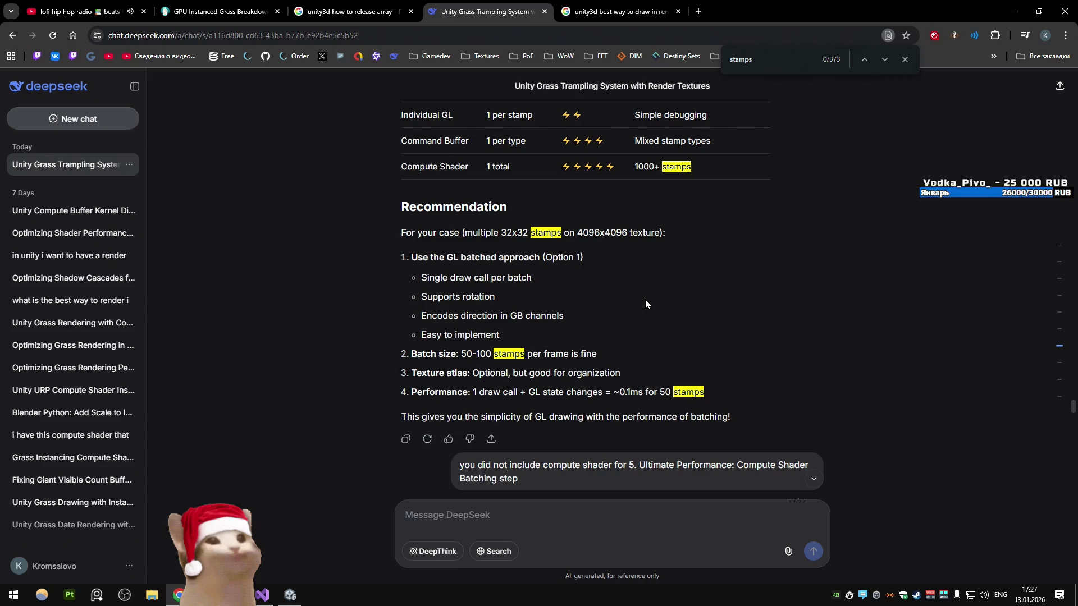
scroll(645, 298, "up", 15)
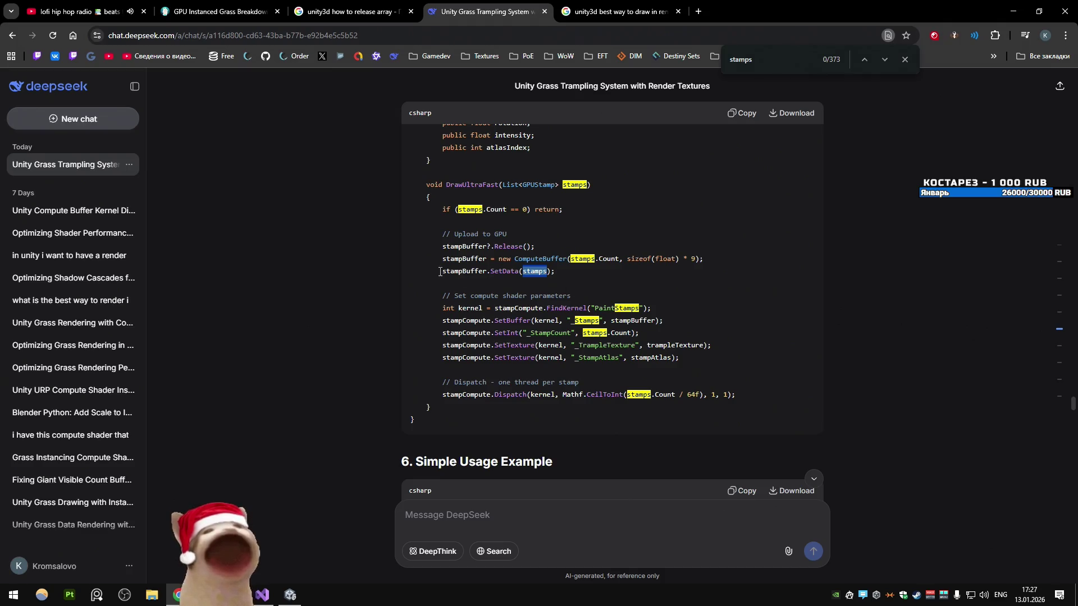
left_click_drag(432, 271, 554, 272)
left_click(554, 273)
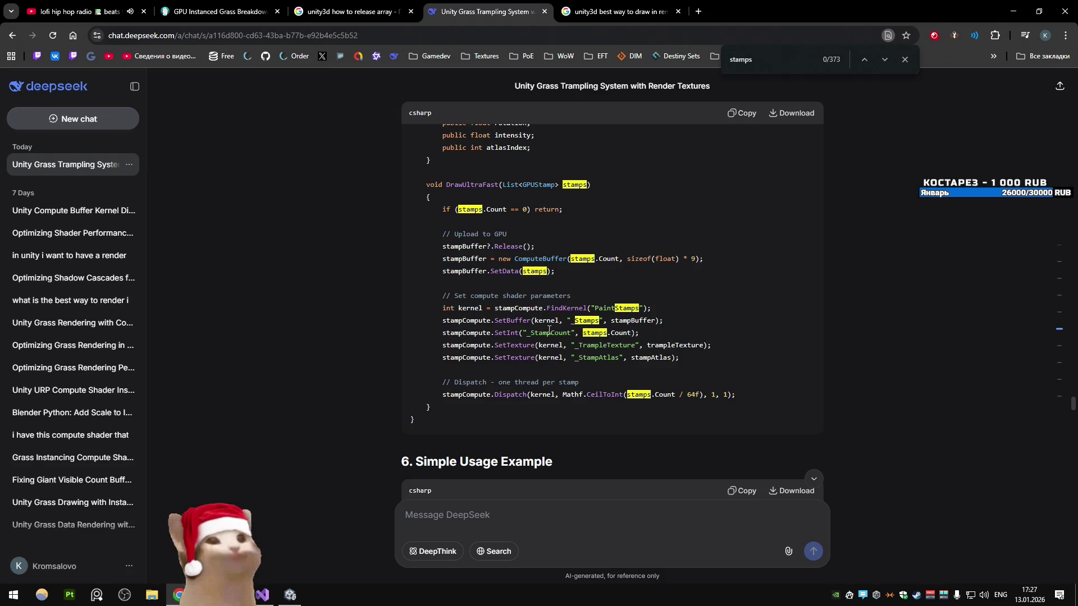
double_click(633, 321)
left_click_drag(661, 336, 649, 360)
double_click(649, 358)
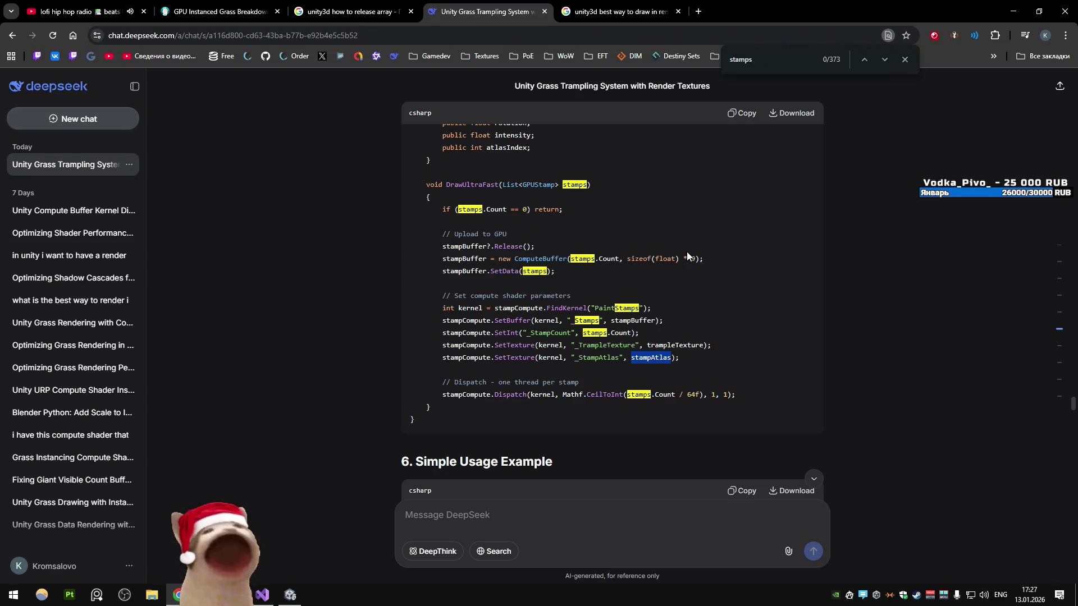
left_click(679, 417)
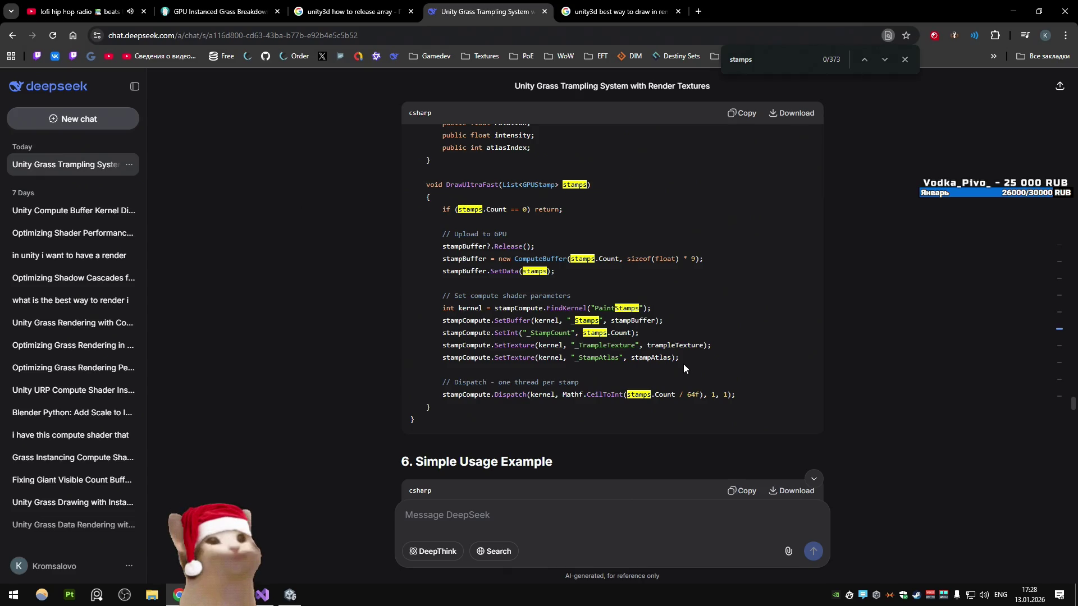
scroll(682, 364, "down", 3)
scroll(636, 344, "down", 2)
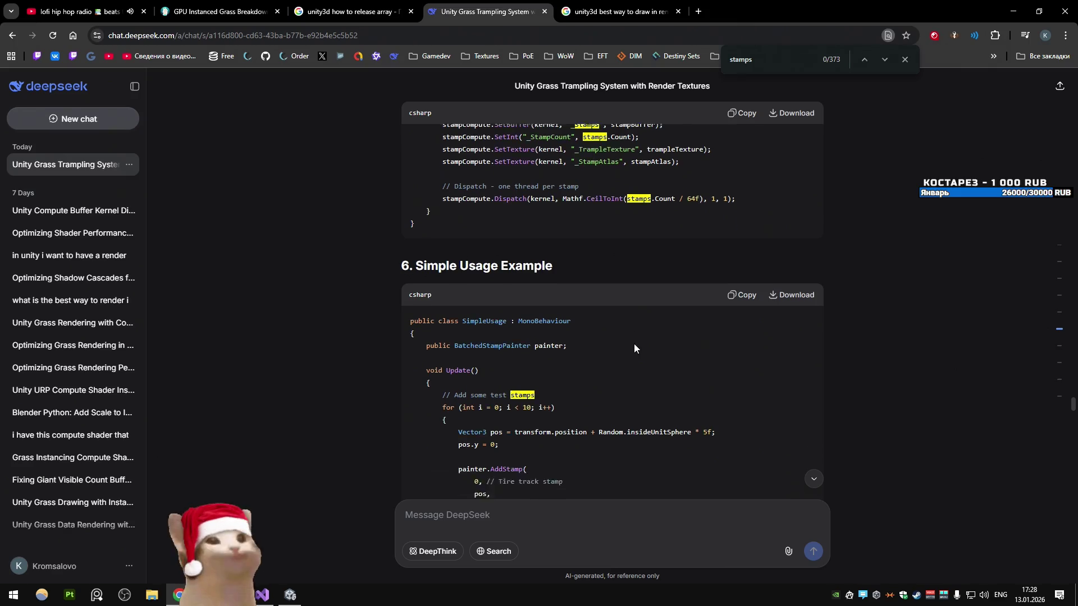
scroll(633, 344, "up", 5)
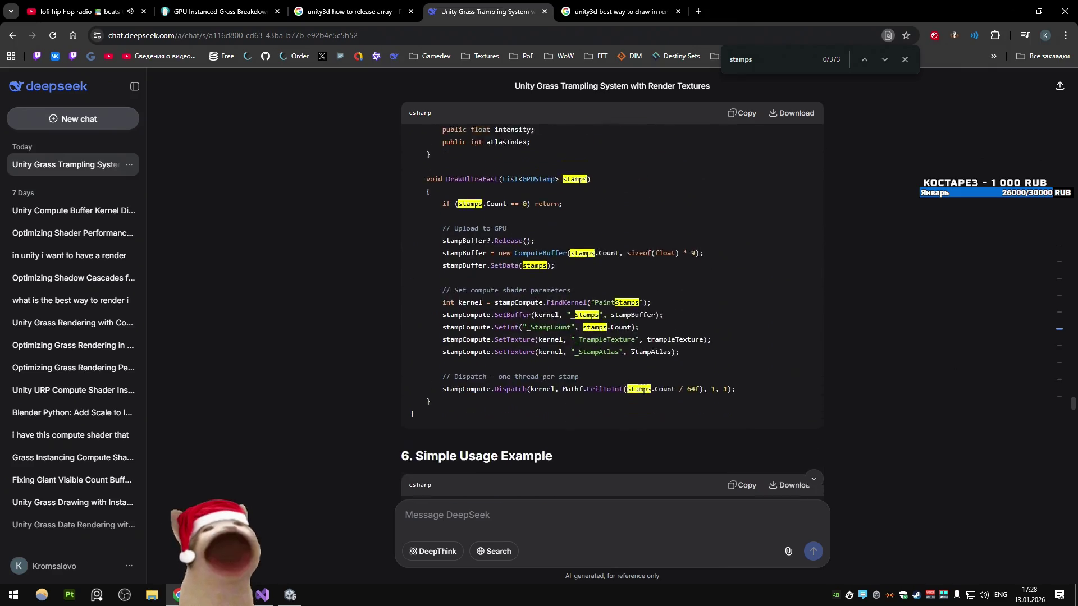
scroll(630, 345, "down", 1)
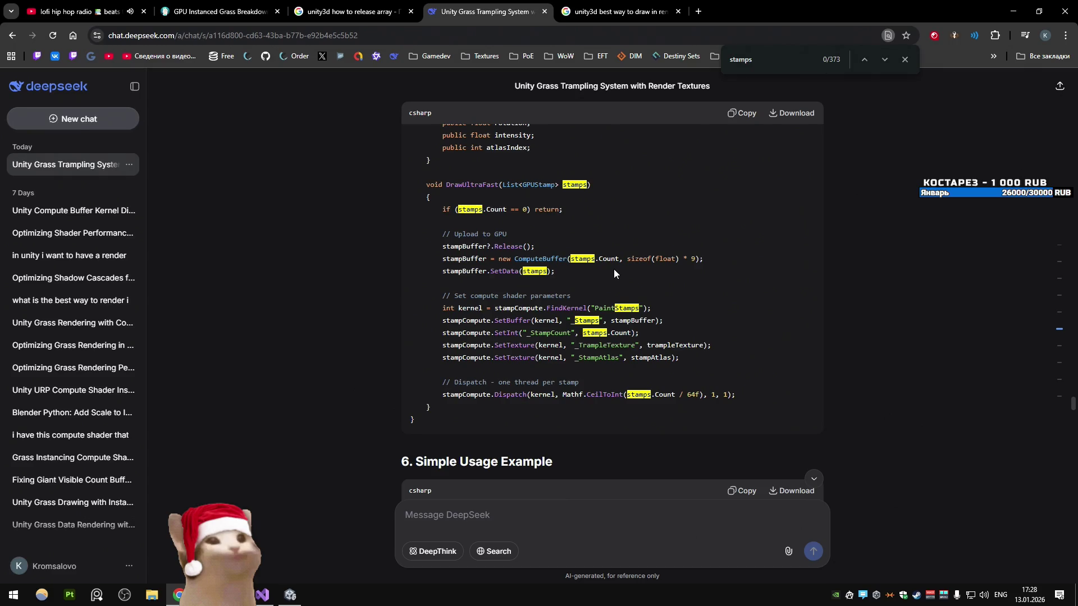
Step: Search the DeepSeek chat for the DrawUltraFast method name
scroll(547, 259, "up", 4)
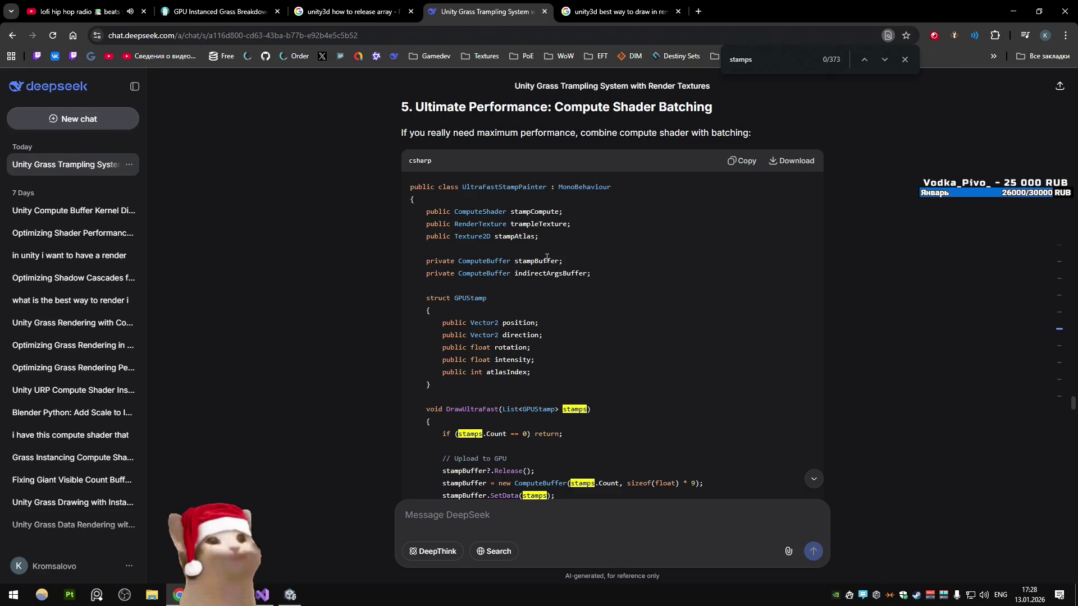
scroll(541, 357, "down", 1)
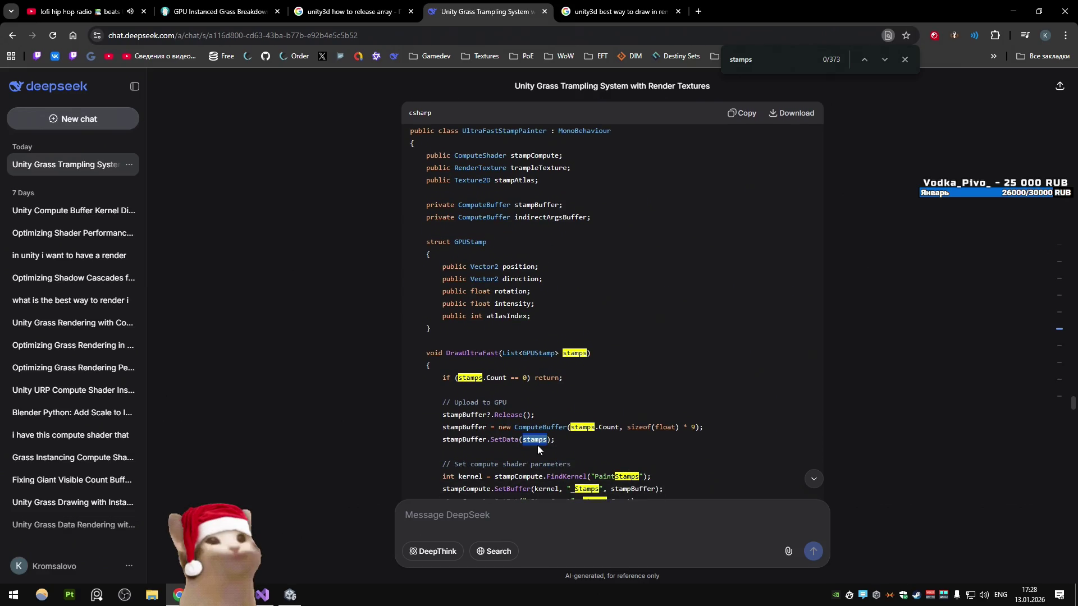
double_click(471, 353)
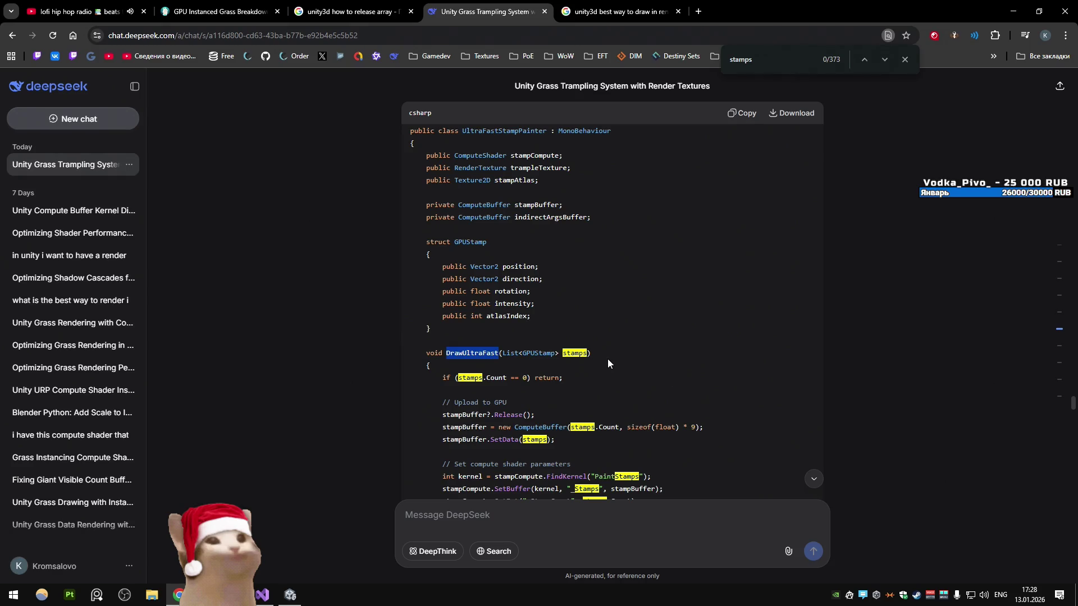
key("ctrl+f")
scroll(607, 359, "up", 7)
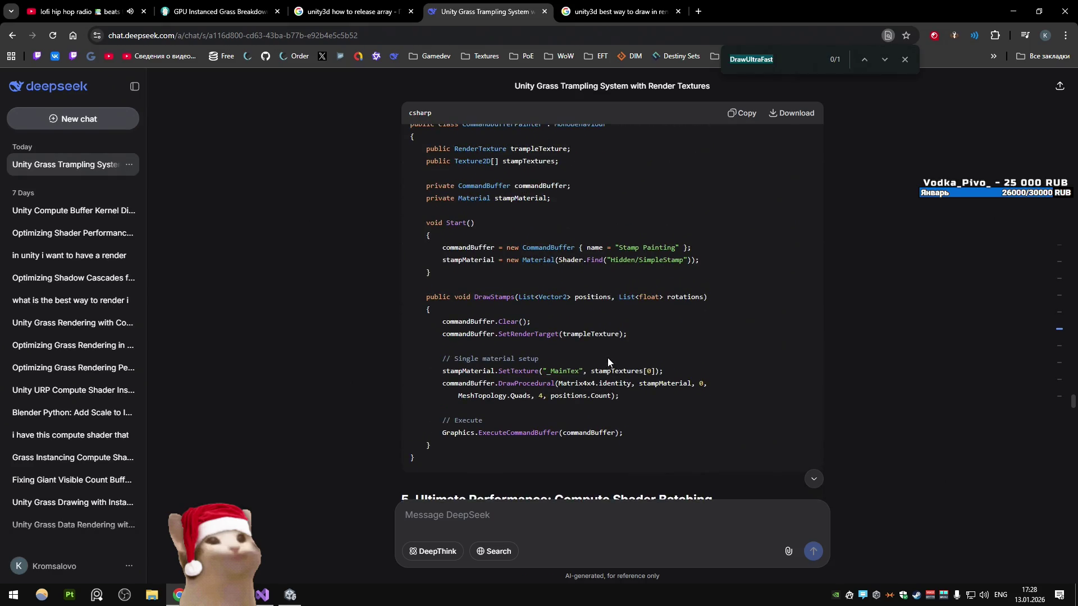
scroll(607, 358, "down", 1)
scroll(607, 358, "up", 5)
scroll(608, 358, "up", 8)
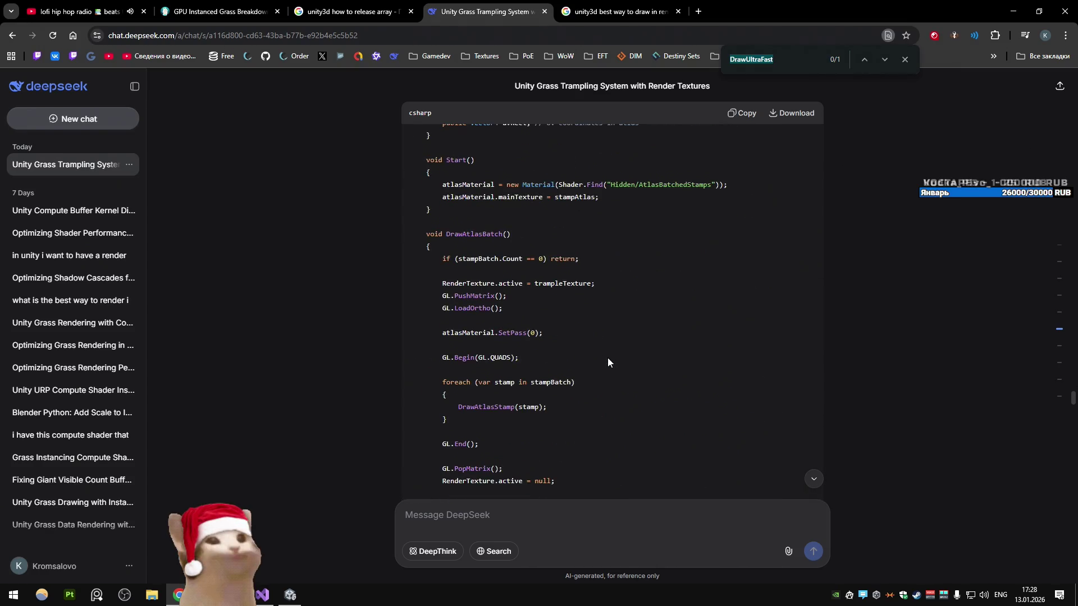
scroll(607, 358, "down", 20)
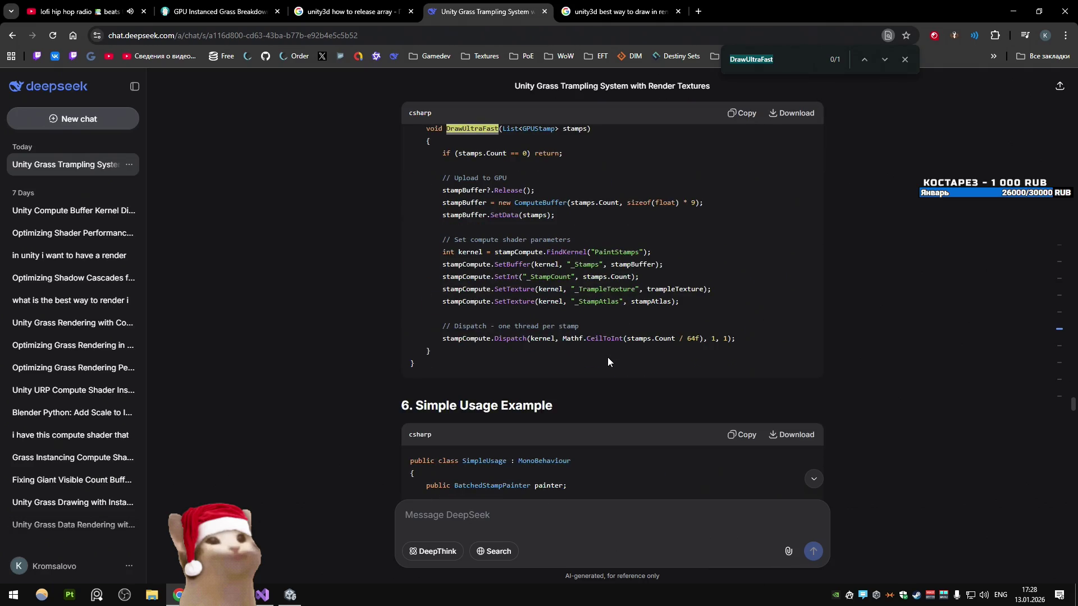
scroll(607, 357, "up", 6)
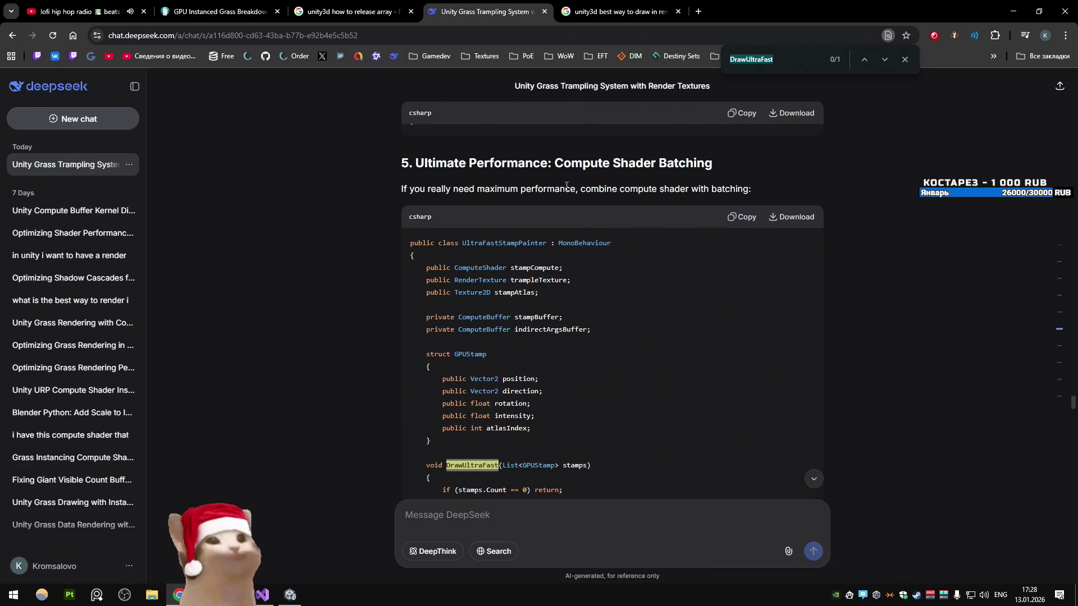
Step: Scroll past the Recommendation list to the 'Complete Compute Shader for Batched Stamp Rendering' reply
left_click_drag(552, 163, 734, 169)
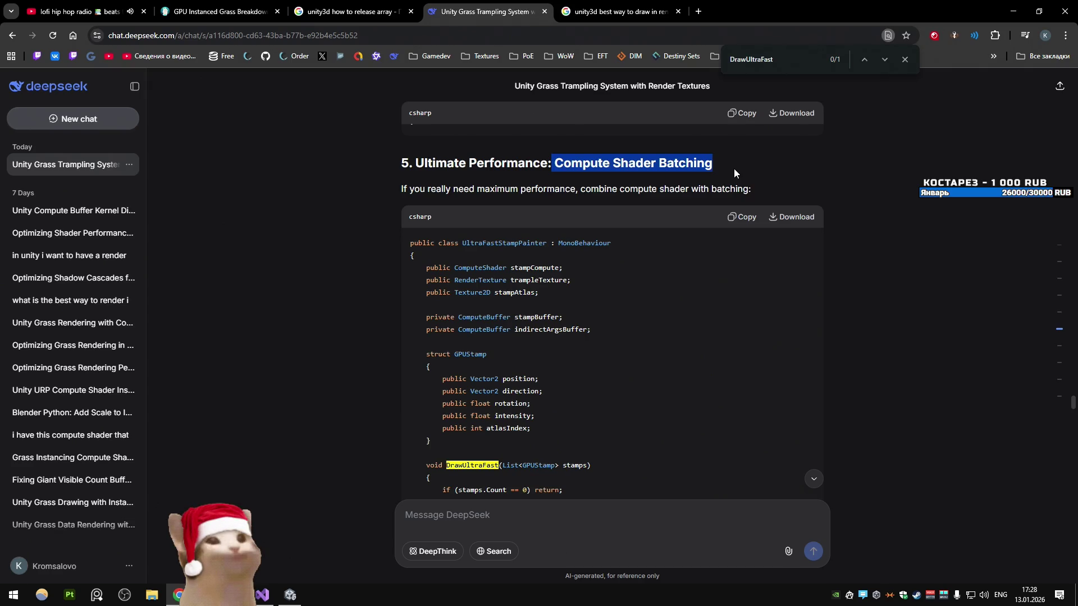
scroll(645, 292, "down", 3)
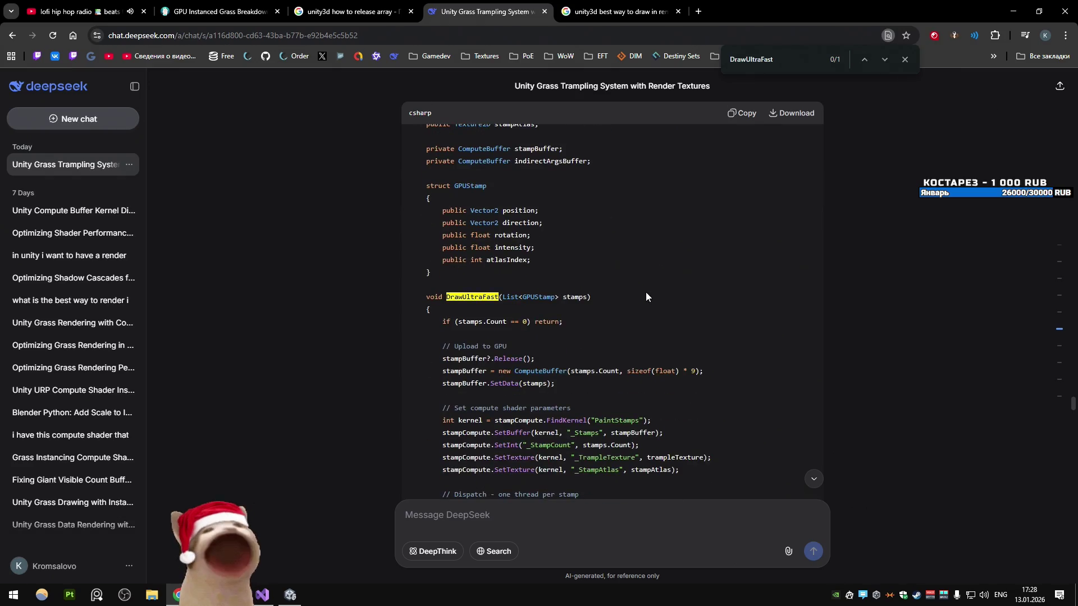
scroll(644, 292, "down", 1)
scroll(629, 284, "up", 4)
scroll(622, 264, "down", 5)
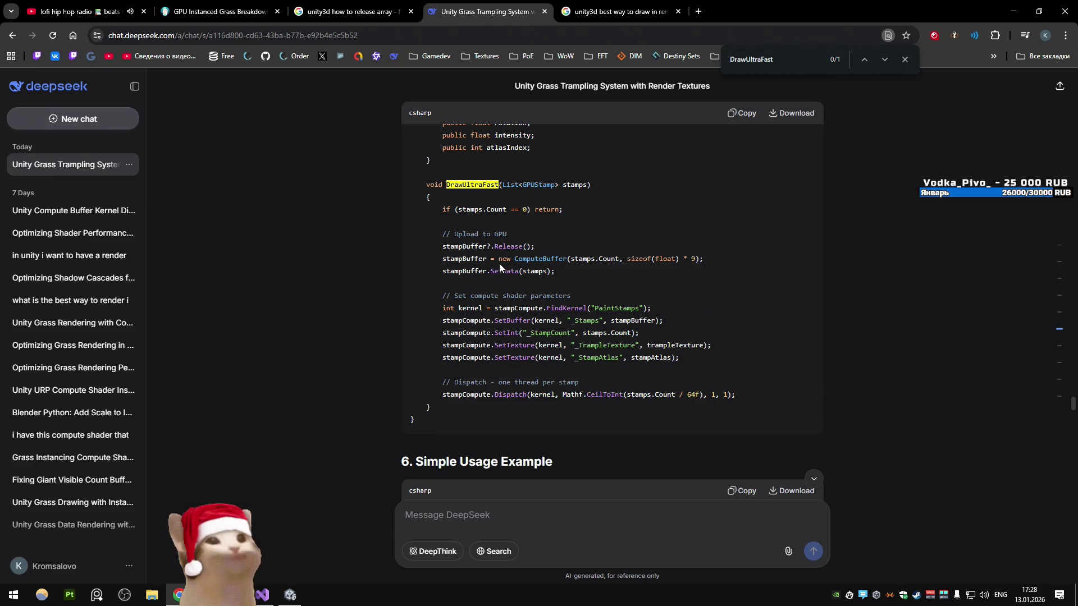
scroll(494, 258, "up", 2)
scroll(506, 255, "down", 2)
scroll(494, 218, "down", 10)
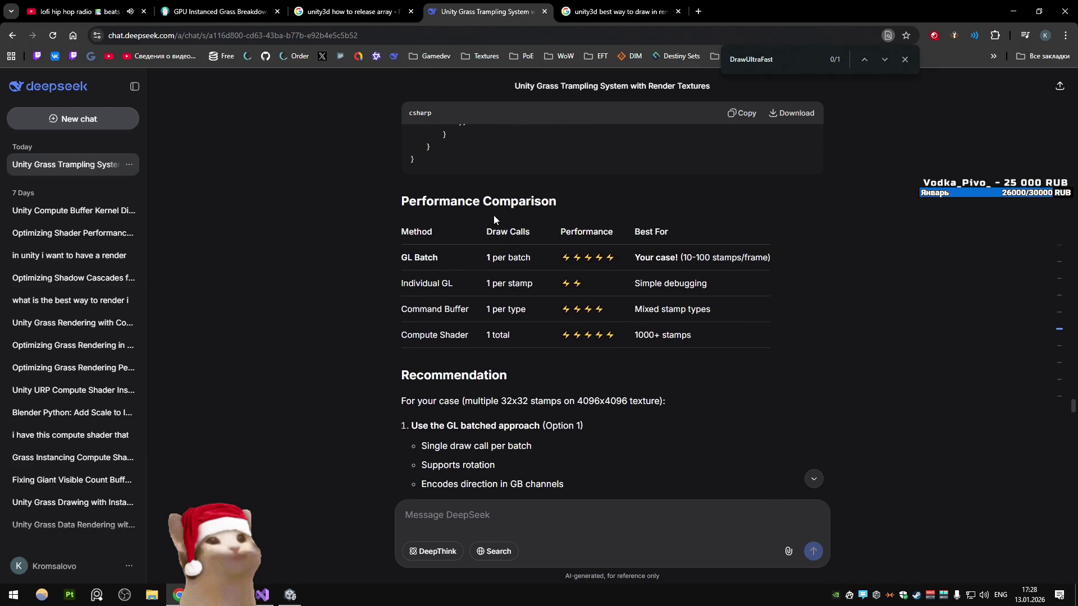
scroll(494, 216, "down", 5)
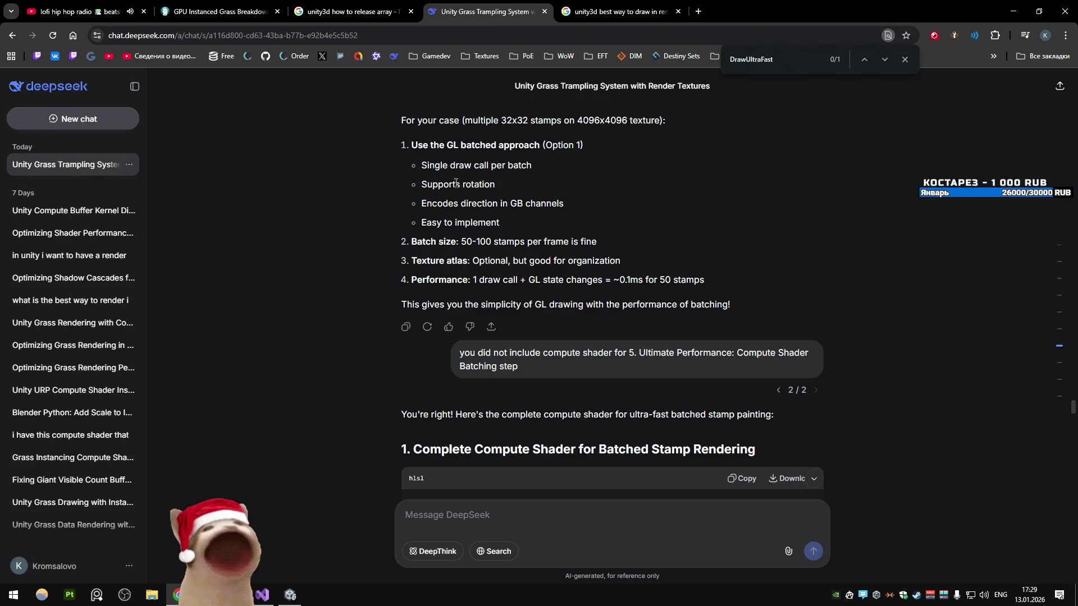
Step: Scroll through the follow-up hlsl shader to its 'Test each stamp' loop and rotation code
left_click_drag(416, 192, 521, 191)
left_click(520, 231)
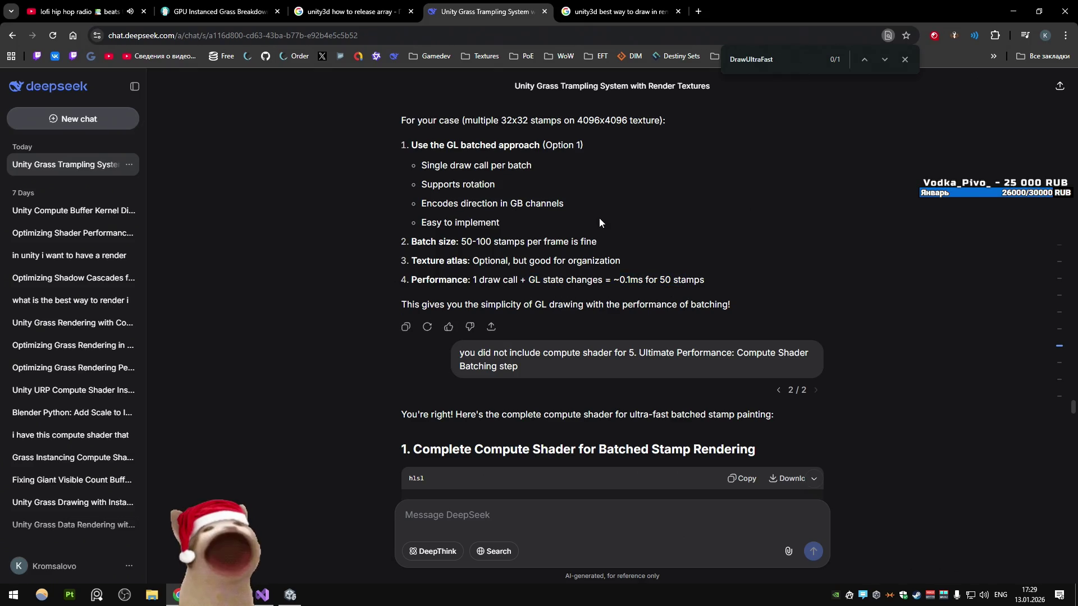
scroll(598, 223, "down", 2)
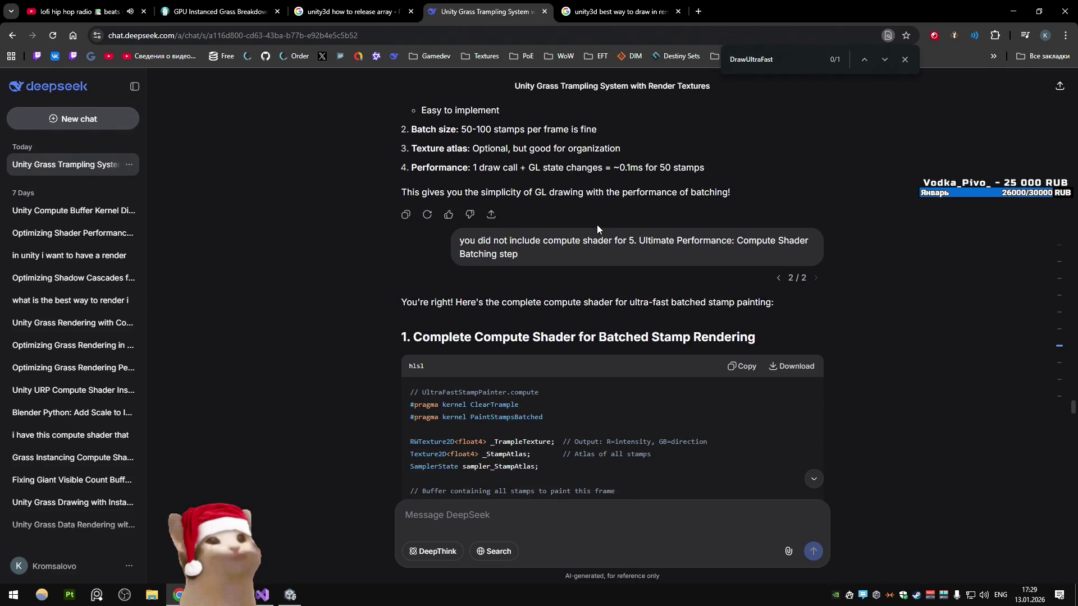
scroll(597, 225, "up", 3)
scroll(597, 224, "up", 4)
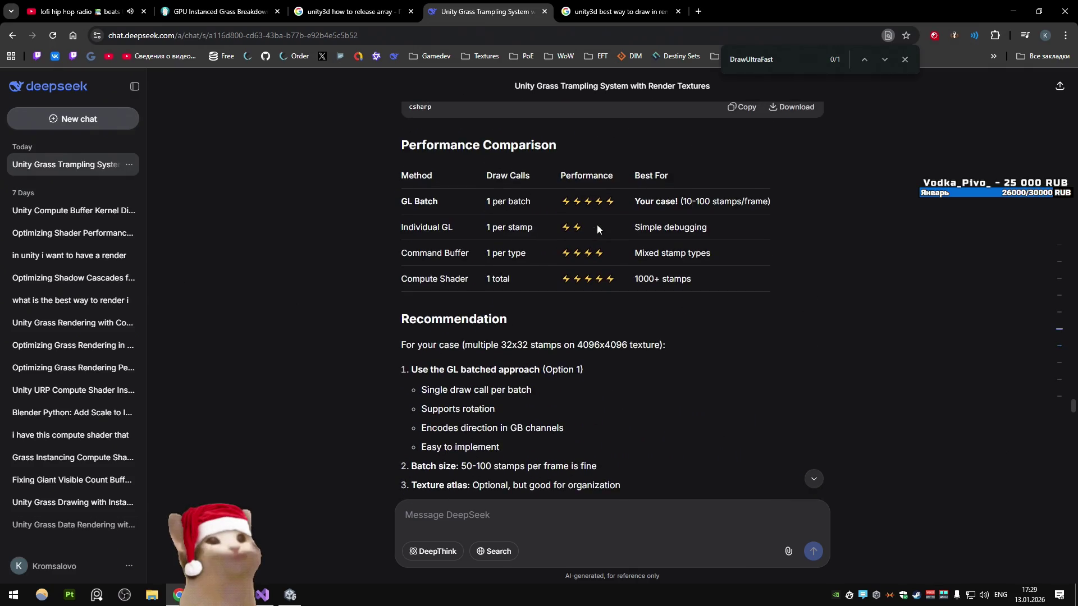
scroll(597, 225, "down", 6)
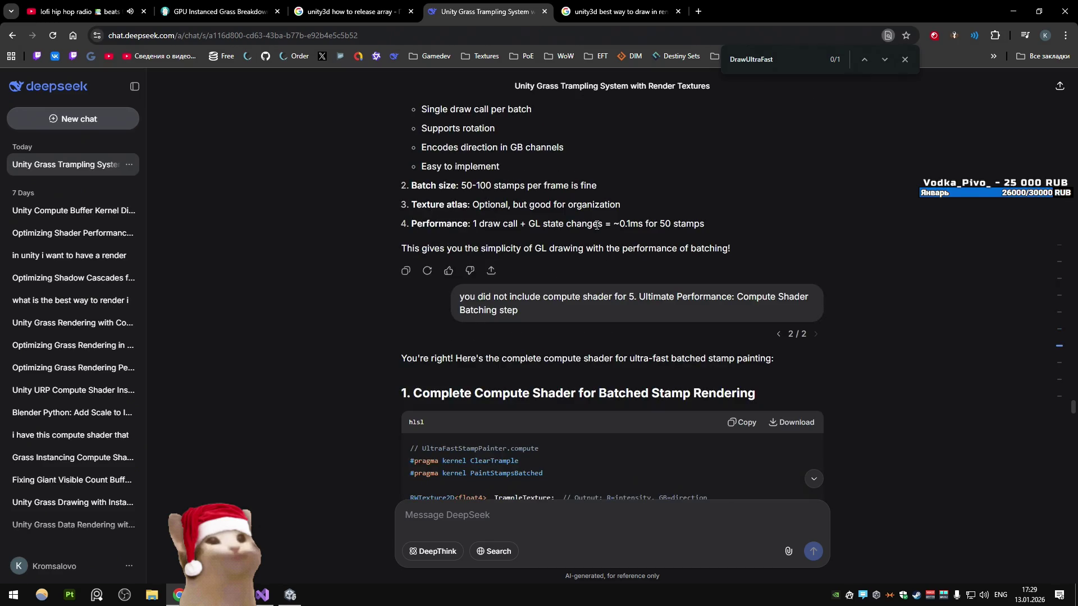
scroll(597, 225, "down", 2)
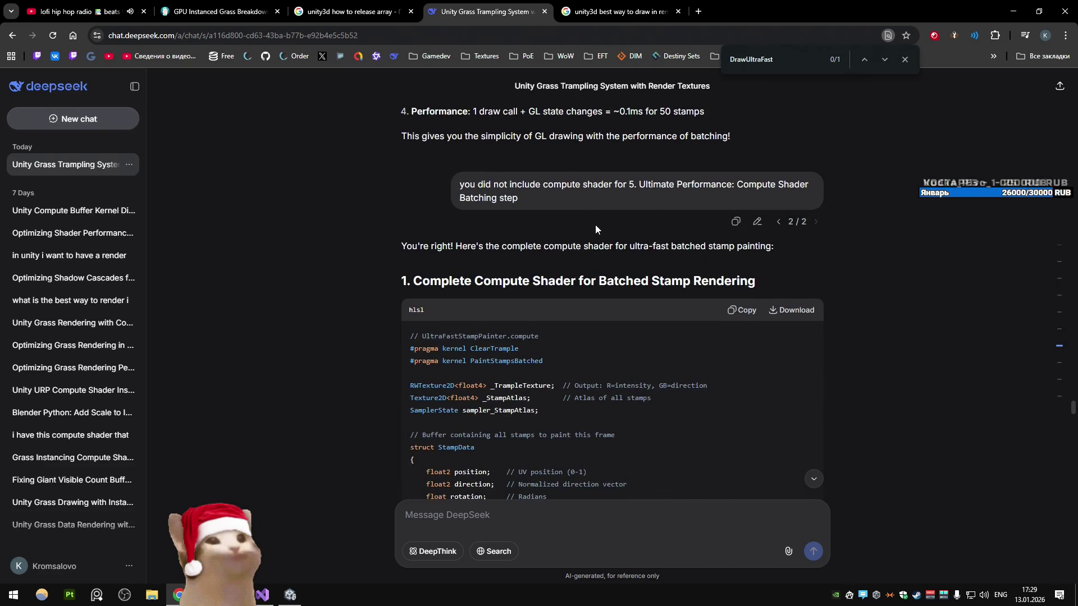
scroll(595, 224, "down", 4)
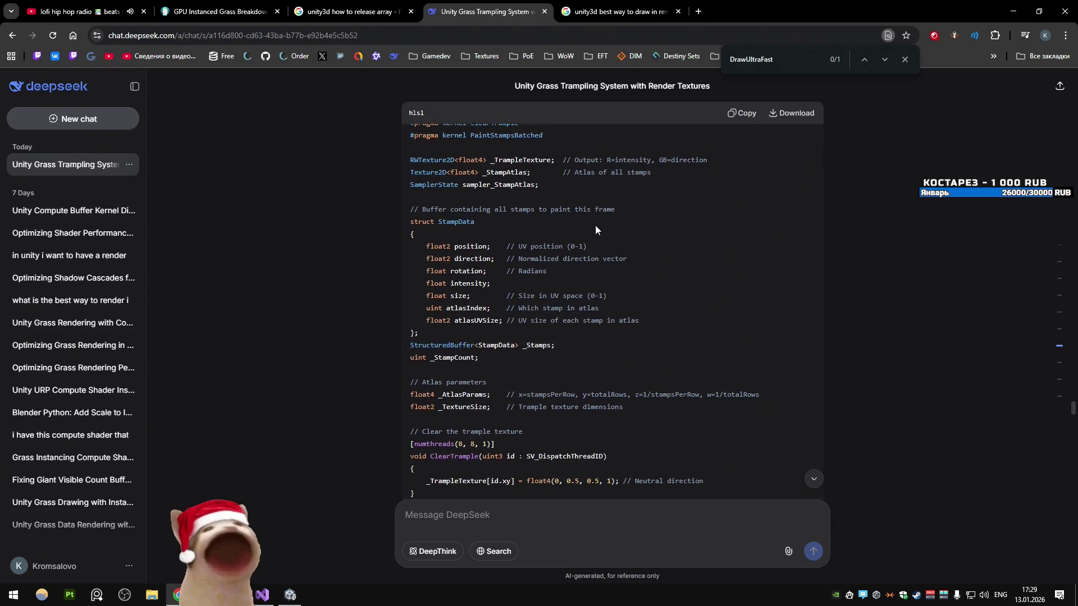
scroll(595, 224, "down", 5)
scroll(595, 225, "down", 4)
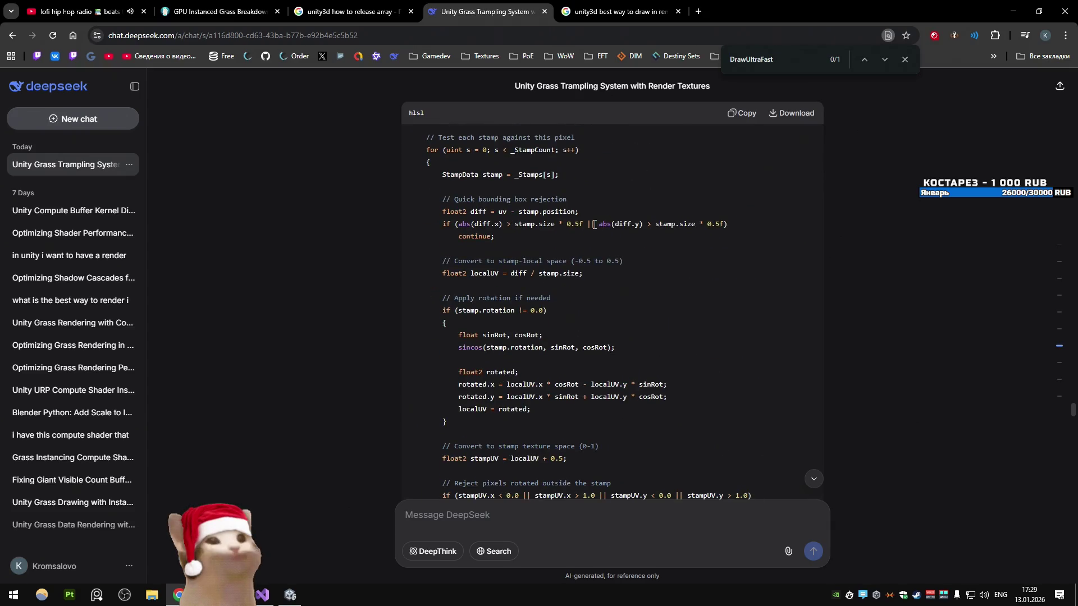
scroll(594, 225, "down", 9)
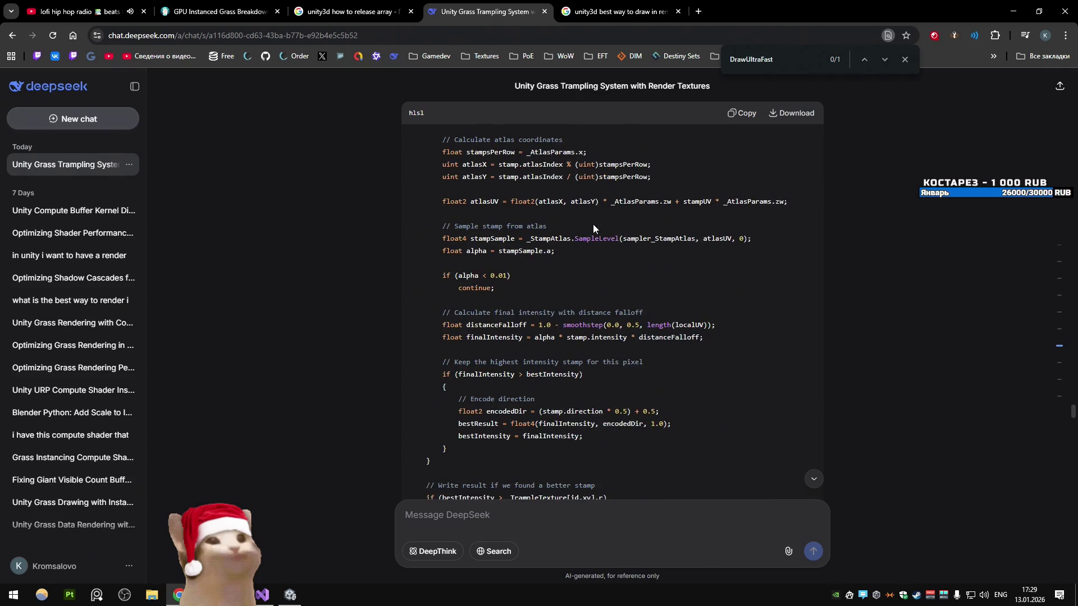
scroll(593, 224, "up", 10)
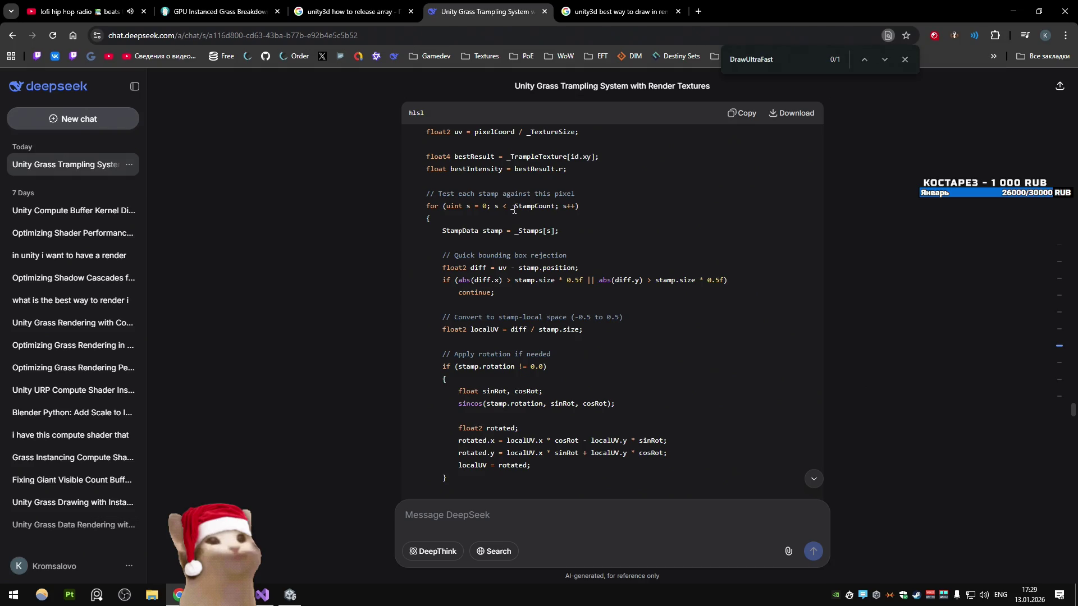
Step: Select DeepSeek's bounding-box rejection lines and compare them against GrassTrample.compute's stamp loop
left_click_drag(494, 292, 385, 272)
key("alt+Tab")
key("alt+Tab")
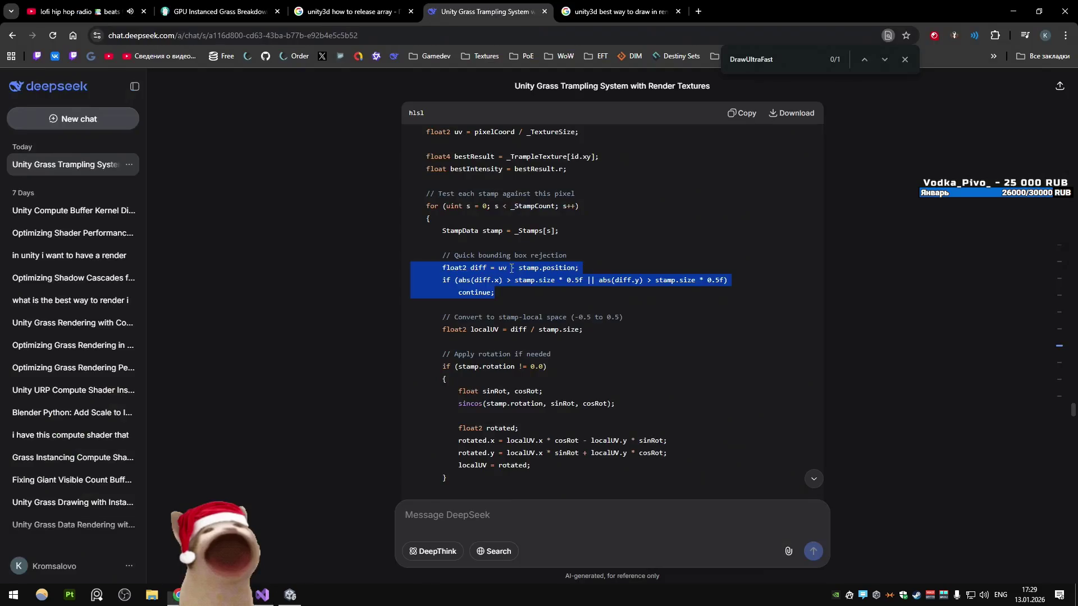
left_click_drag(729, 295, 403, 283)
key("alt+Tab")
scroll(234, 295, "up", 14)
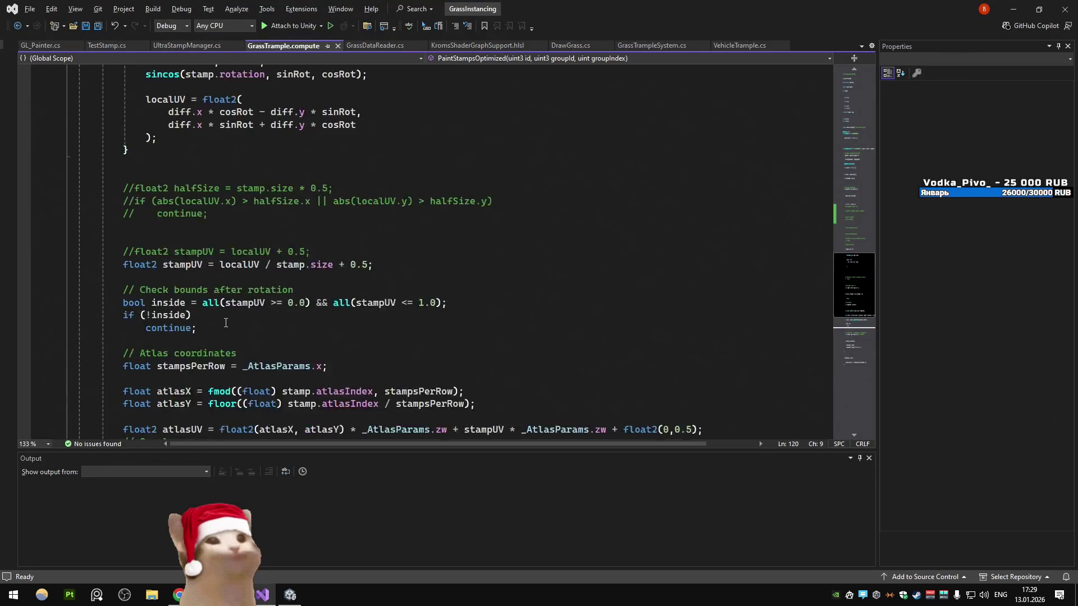
key("alt+Tab")
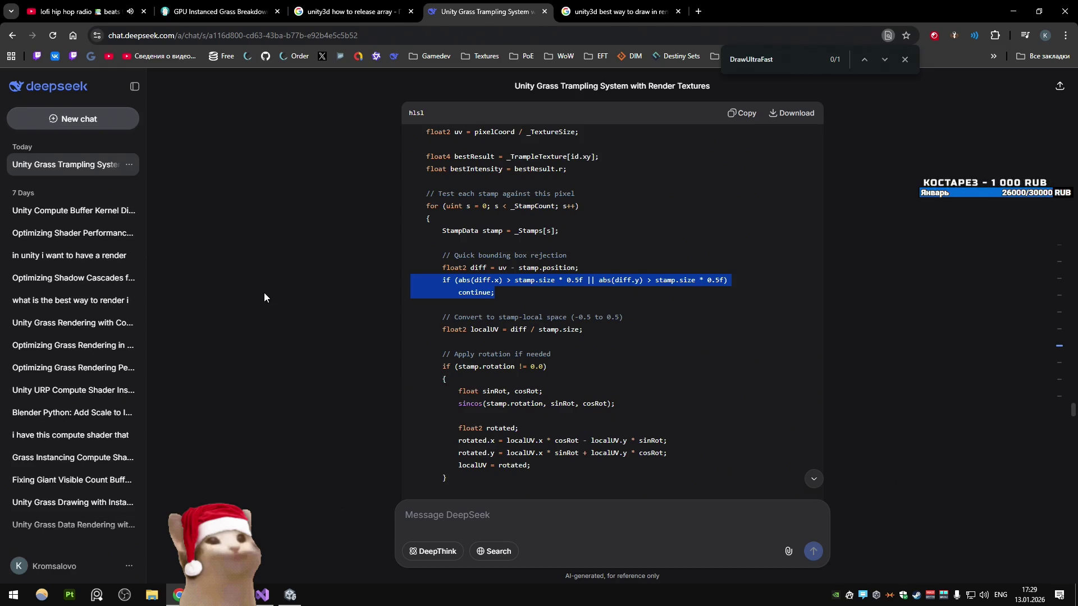
Step: Keep comparing both shaders, then clear the code selection in DeepSeek
key("alt+Tab")
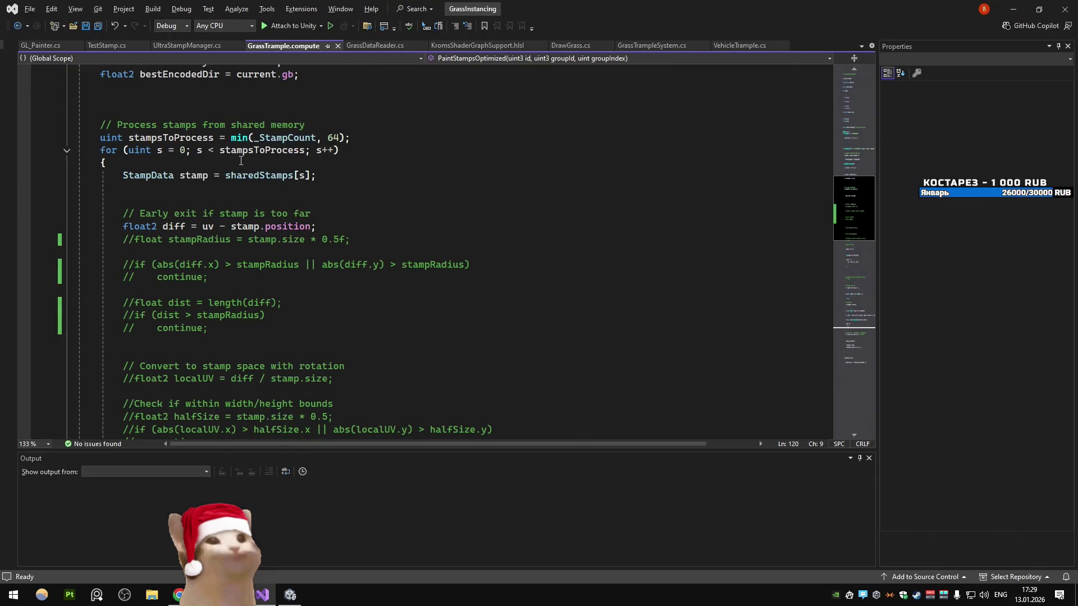
key("alt+Tab")
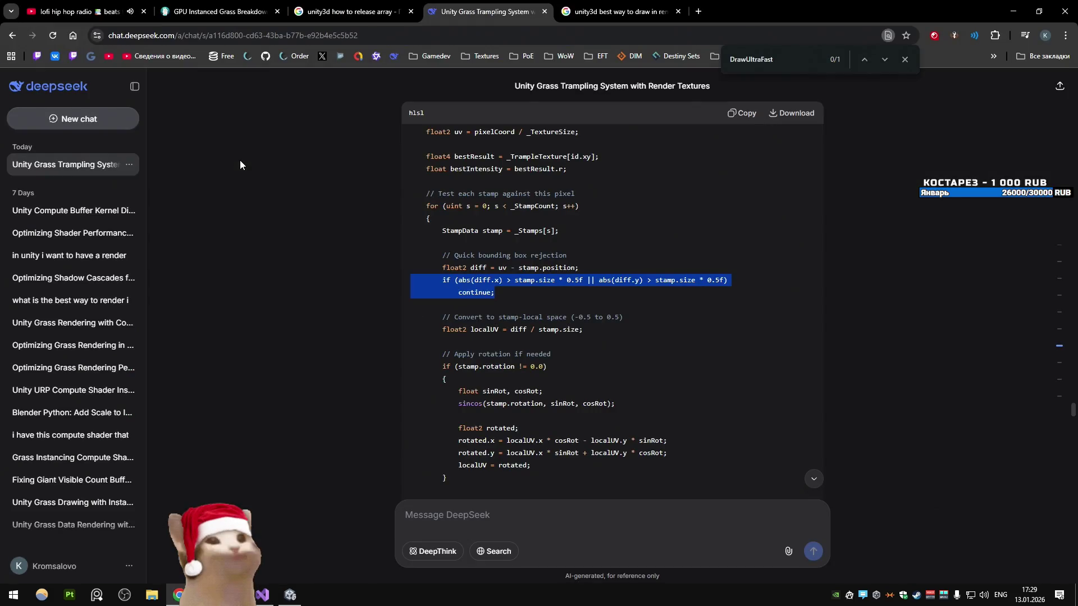
key("alt+Tab")
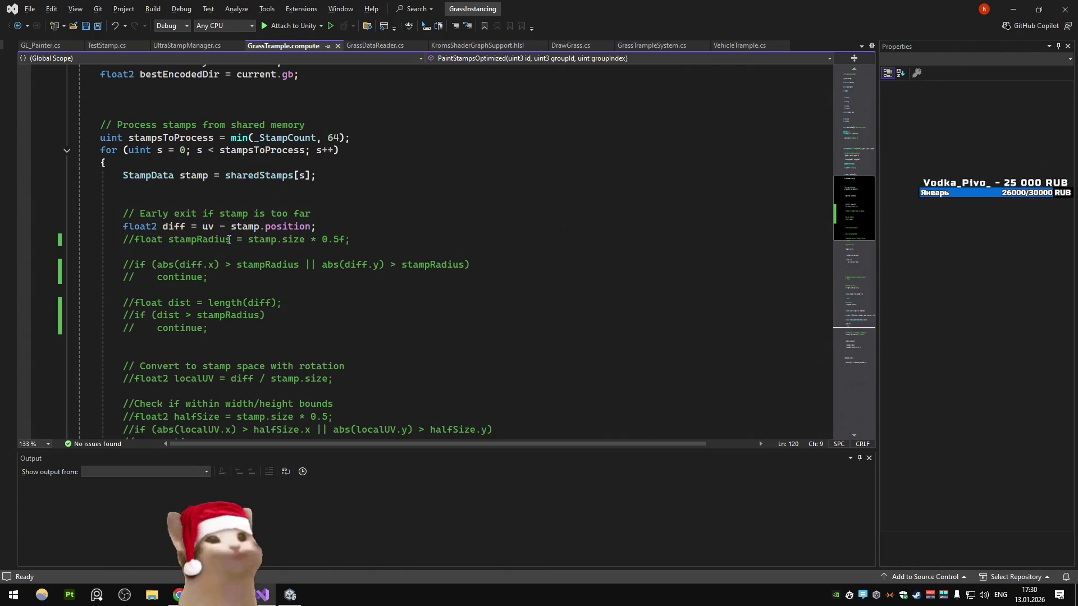
key("alt+Tab")
left_click(464, 271)
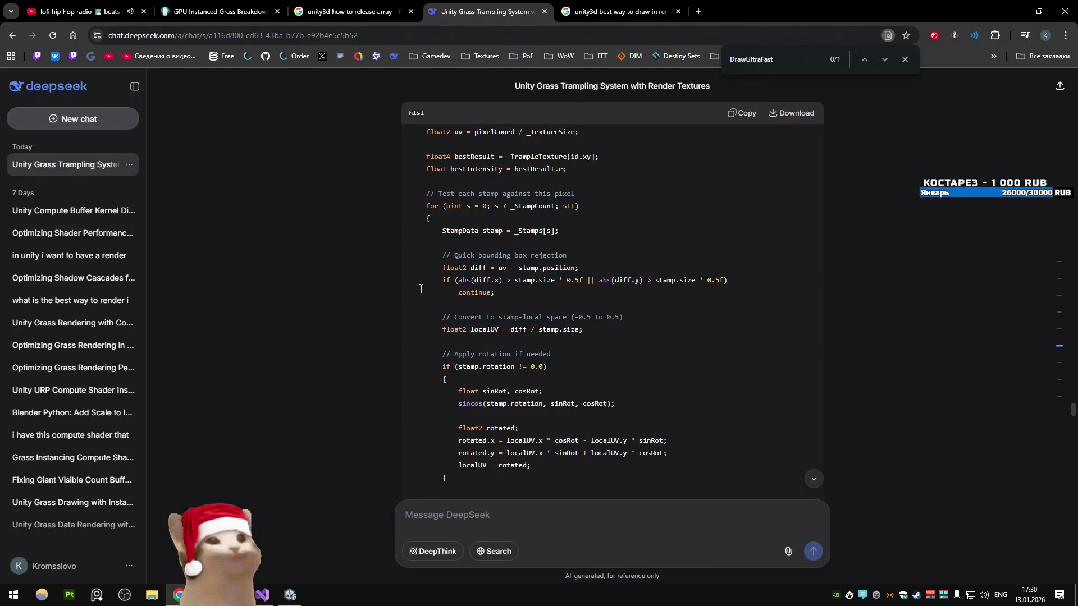
scroll(421, 289, "down", 1)
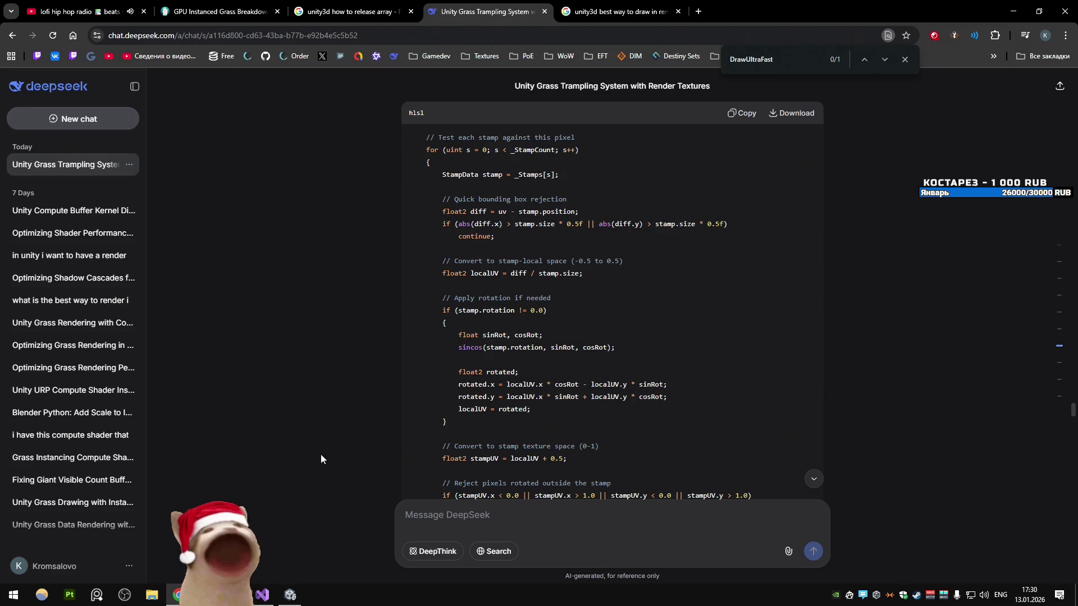
key("alt+Tab")
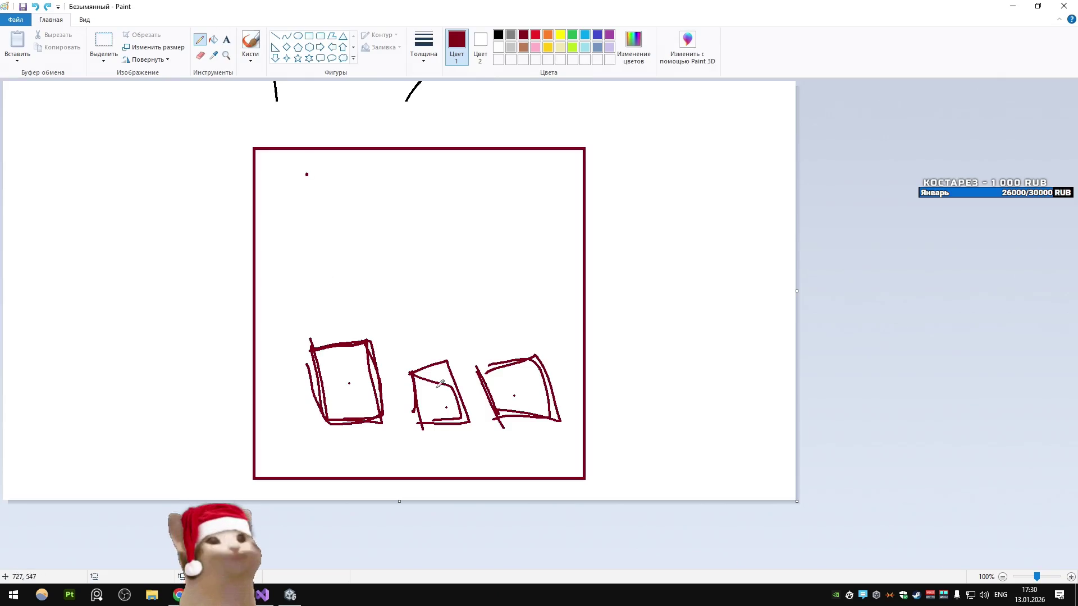
Step: Scatter eight dark-red dots and two short dashes across the big square's upper area
left_click(316, 203)
left_click(427, 200)
left_click(469, 204)
left_click(545, 210)
left_click(359, 228)
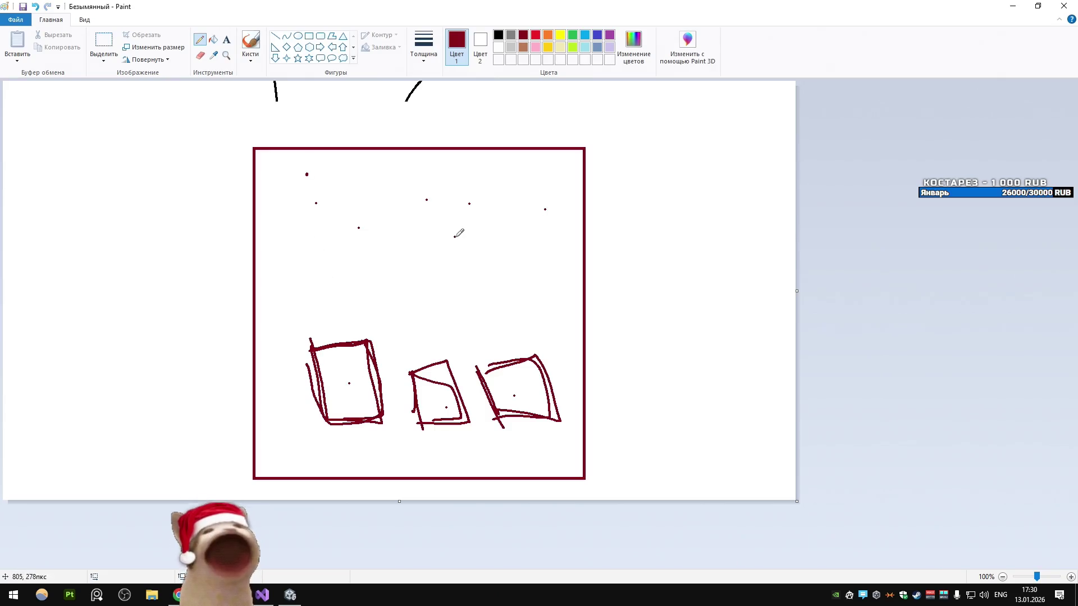
left_click(454, 237)
left_click(498, 240)
left_click(473, 264)
left_click_drag(372, 275, 381, 276)
left_click_drag(501, 278, 508, 278)
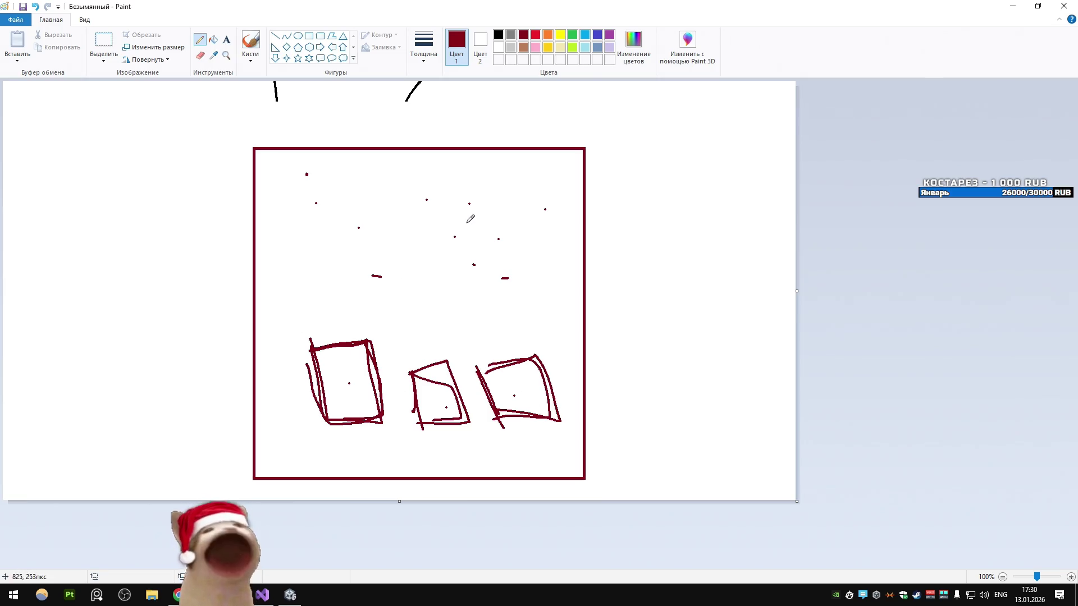
key("alt+Tab")
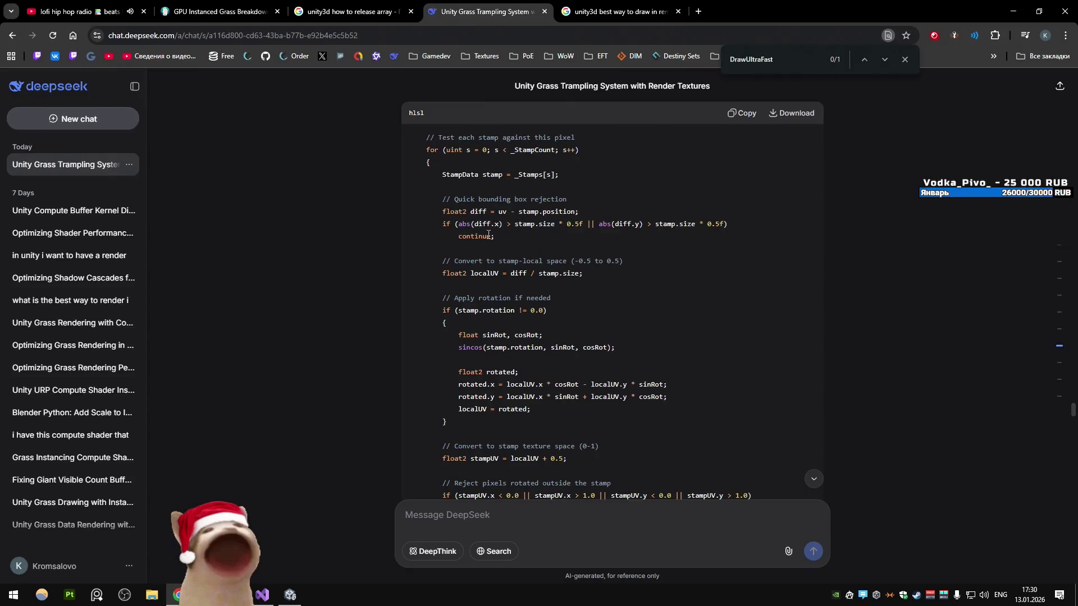
scroll(534, 255, "down", 2)
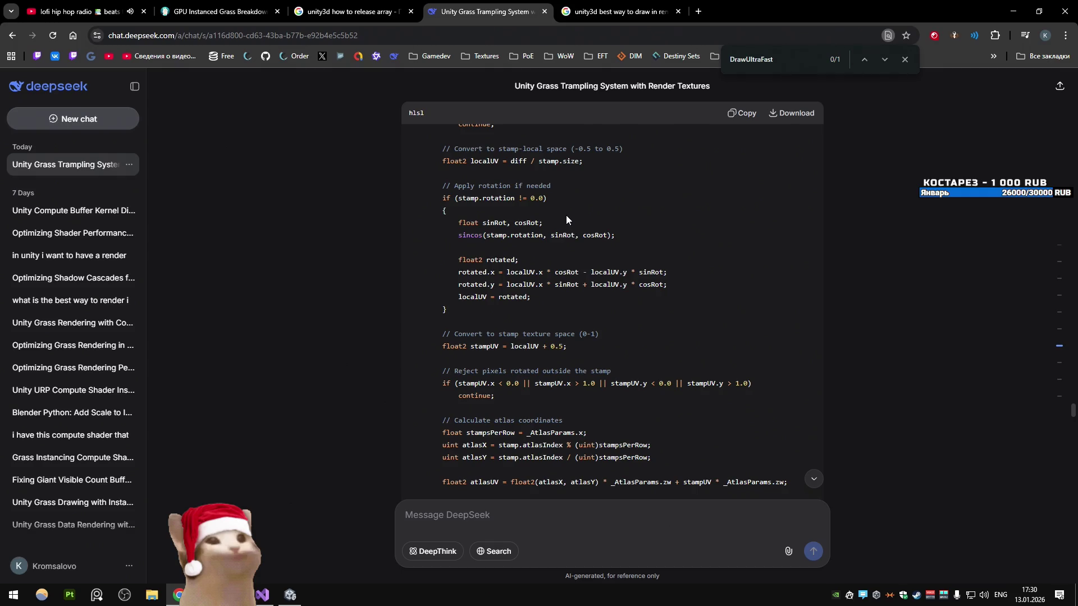
scroll(565, 220, "down", 9)
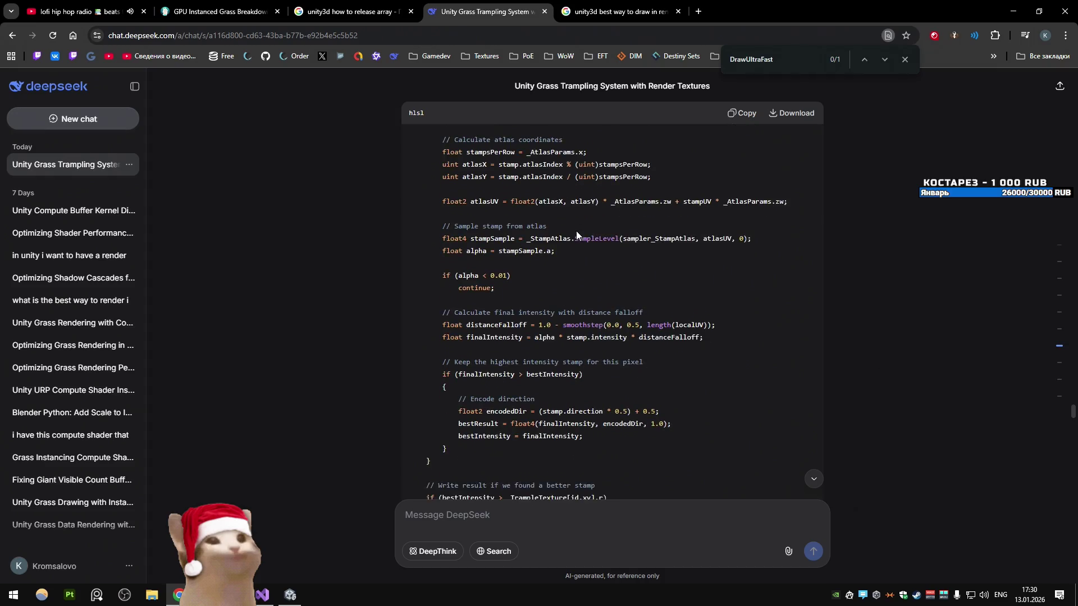
scroll(575, 230, "down", 8)
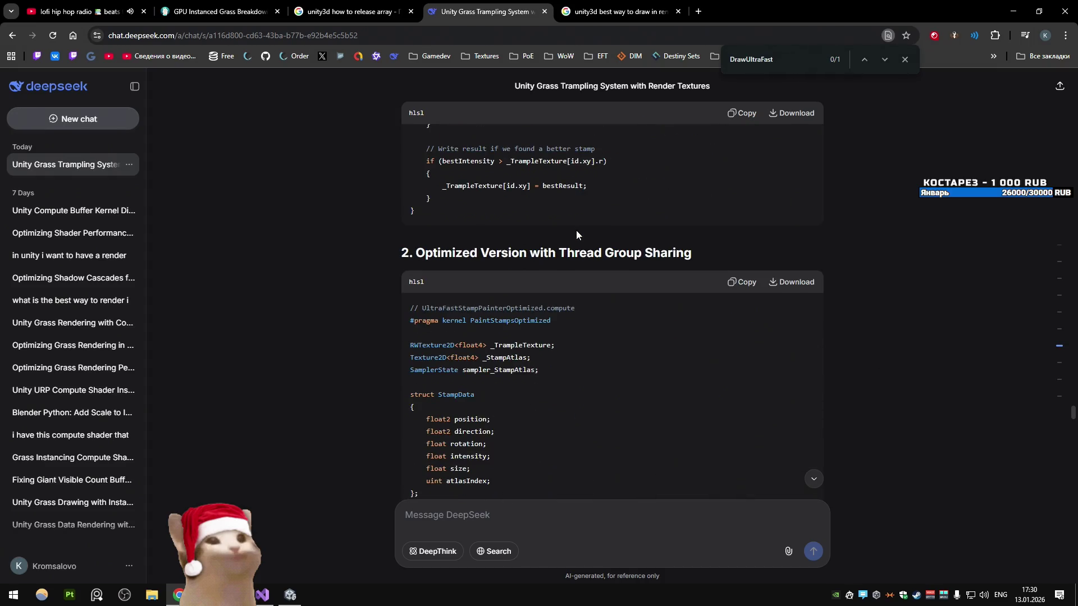
scroll(568, 255, "down", 10)
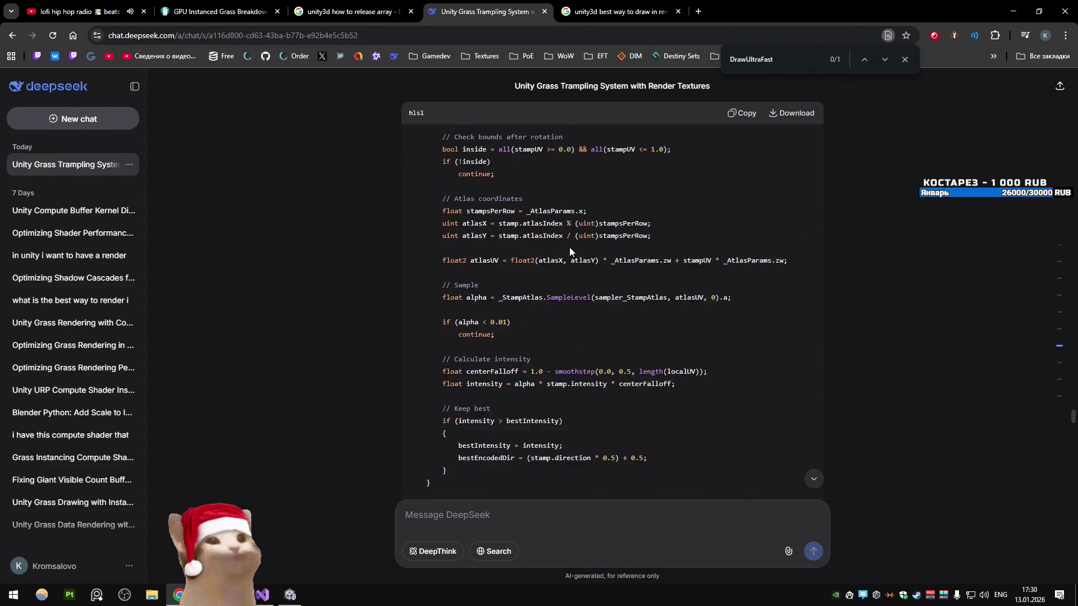
scroll(569, 250, "down", 3)
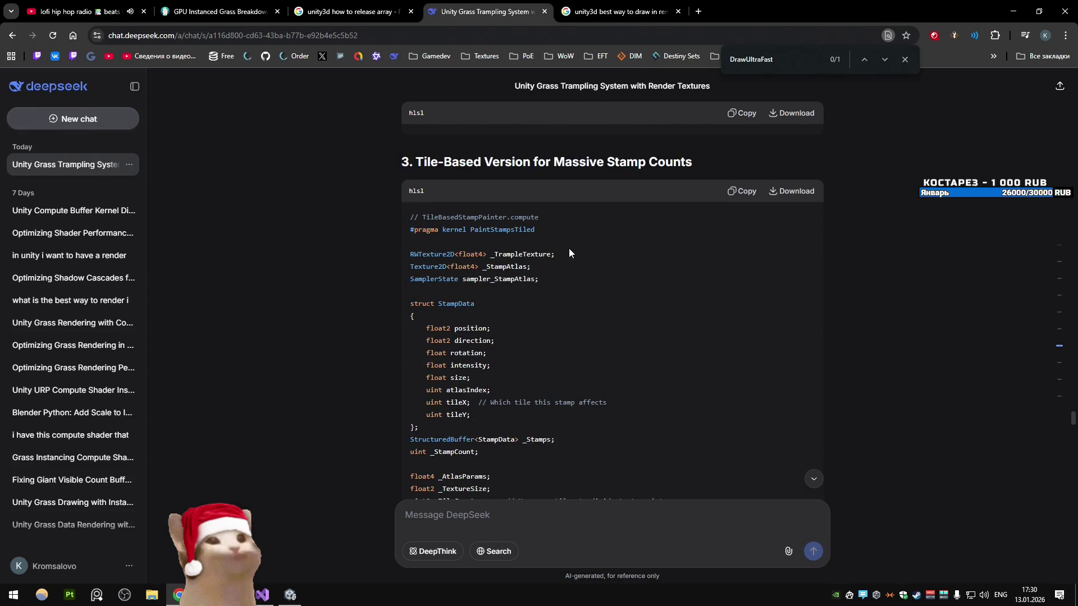
scroll(572, 252, "down", 5)
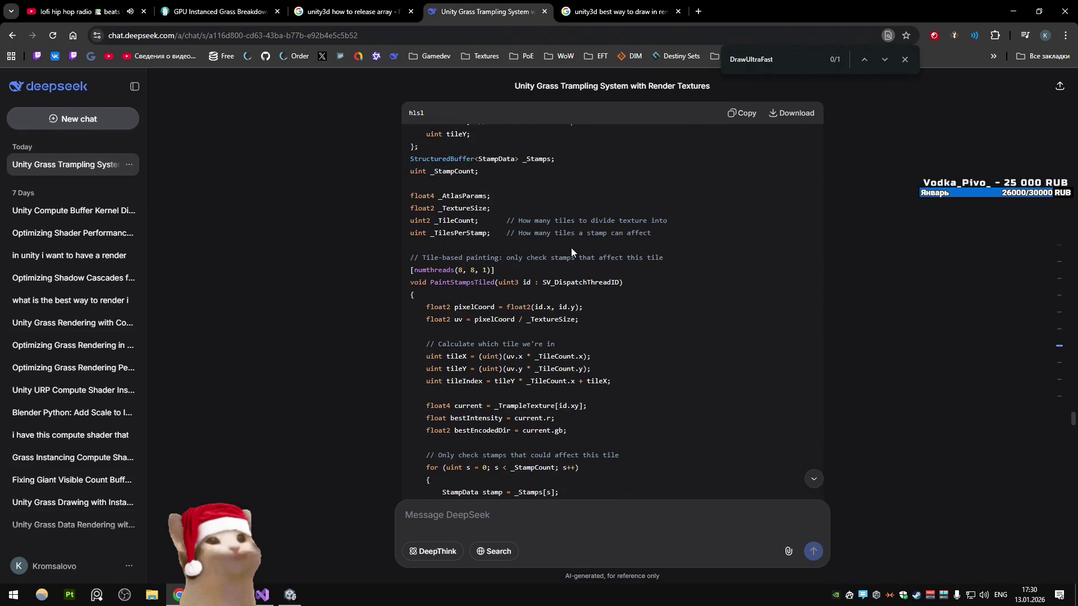
scroll(571, 247, "down", 5)
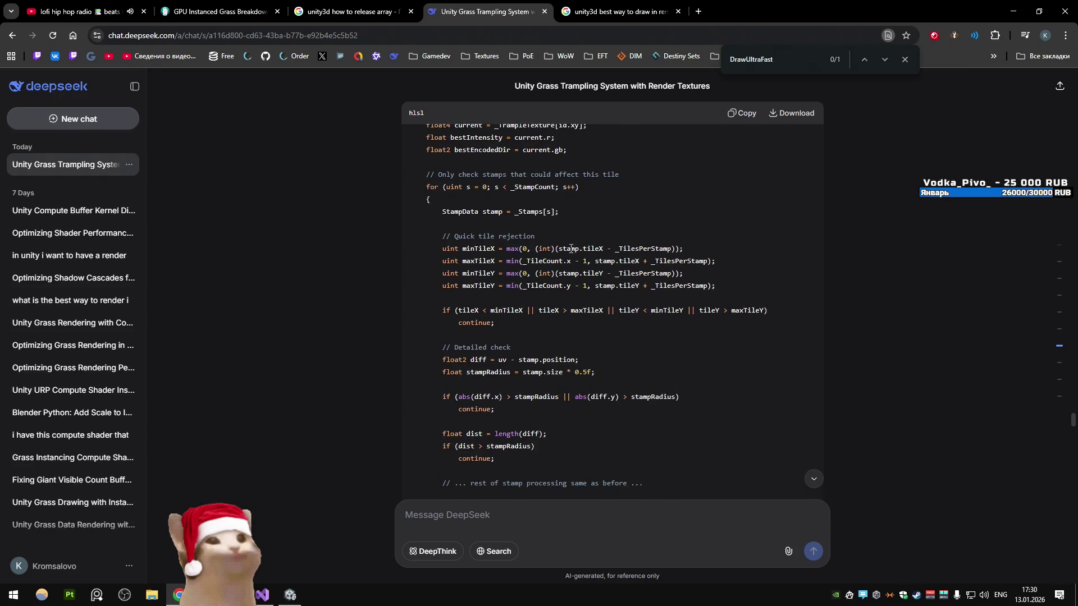
scroll(505, 276, "down", 6)
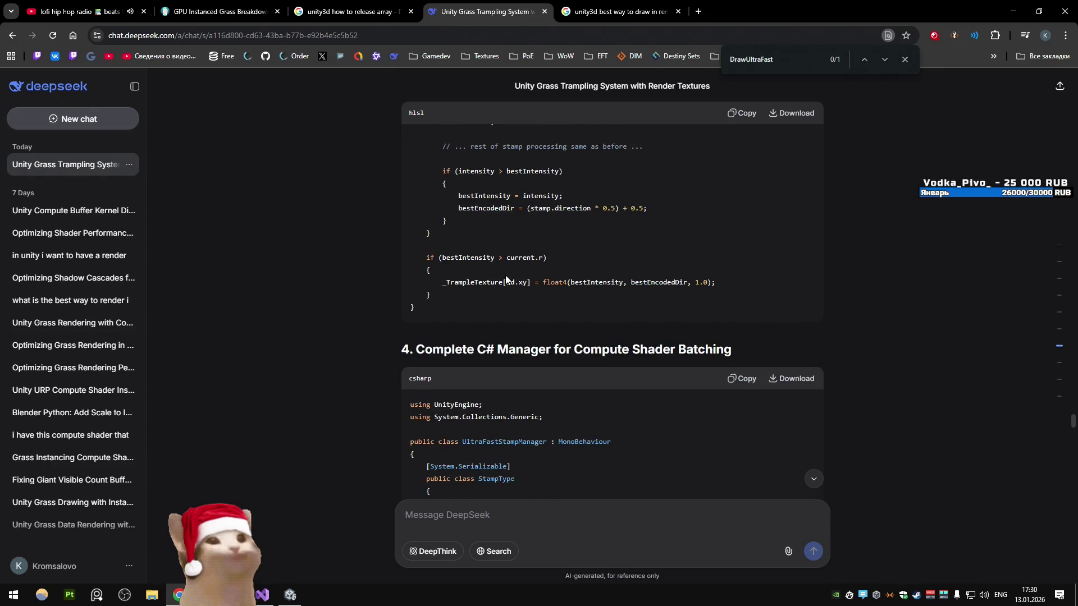
scroll(505, 275, "down", 6)
scroll(505, 275, "up", 15)
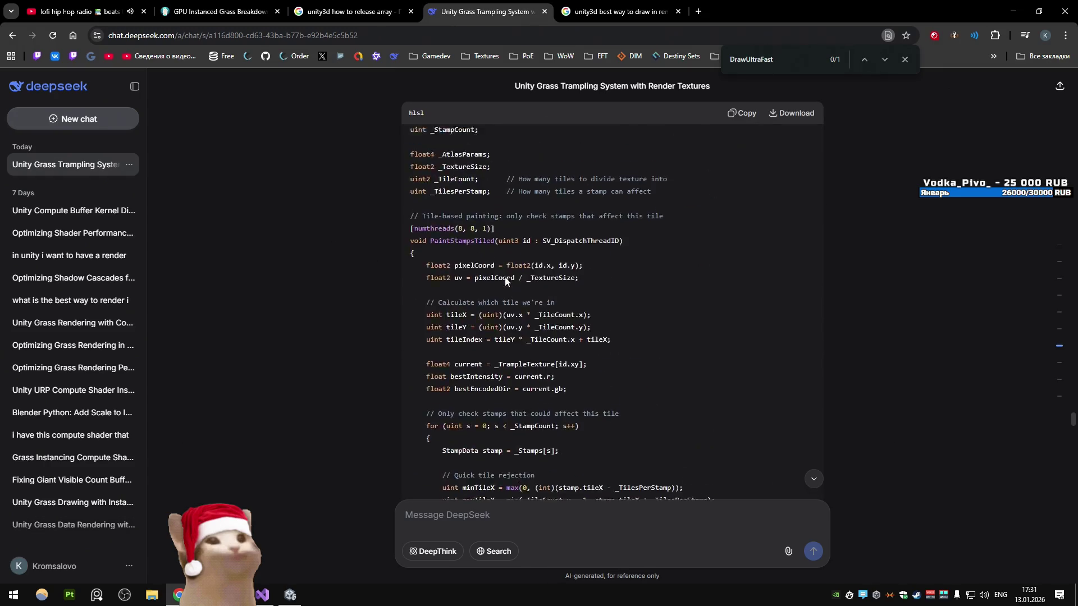
scroll(505, 279, "up", 10)
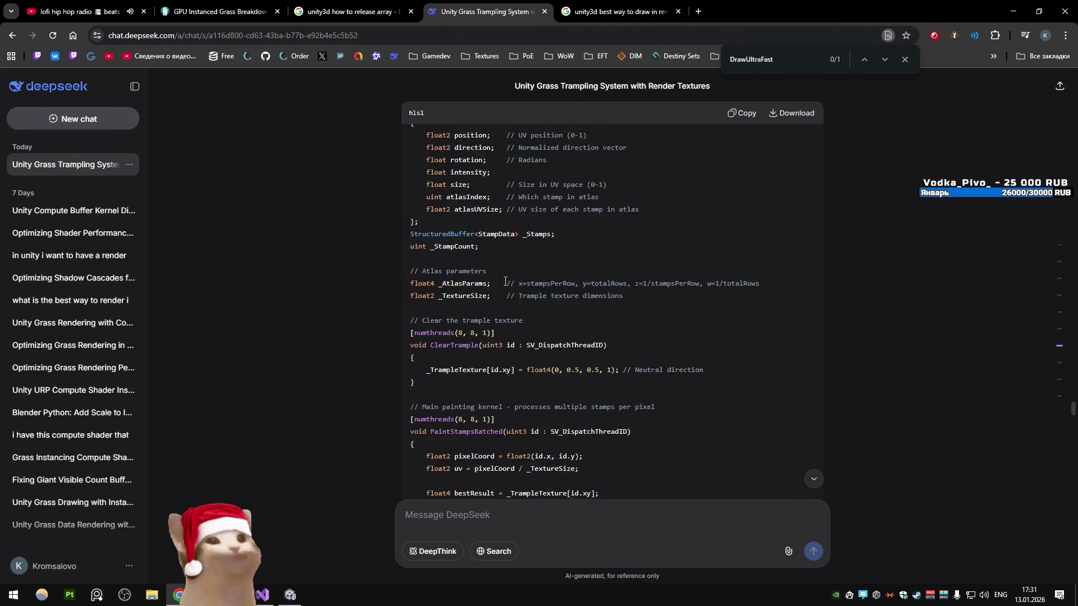
scroll(505, 281, "down", 15)
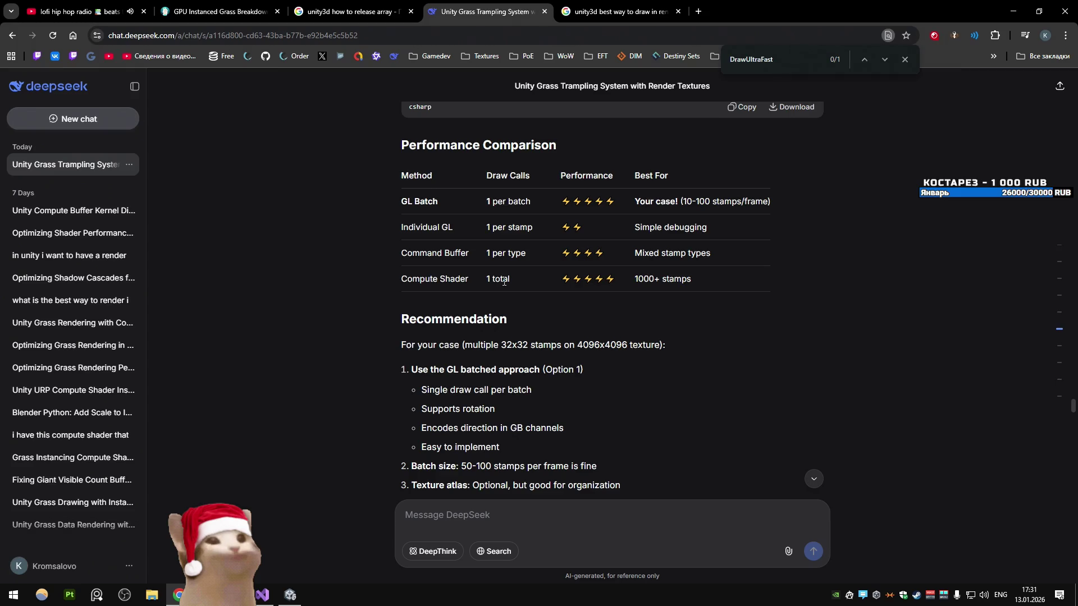
scroll(505, 277, "down", 7)
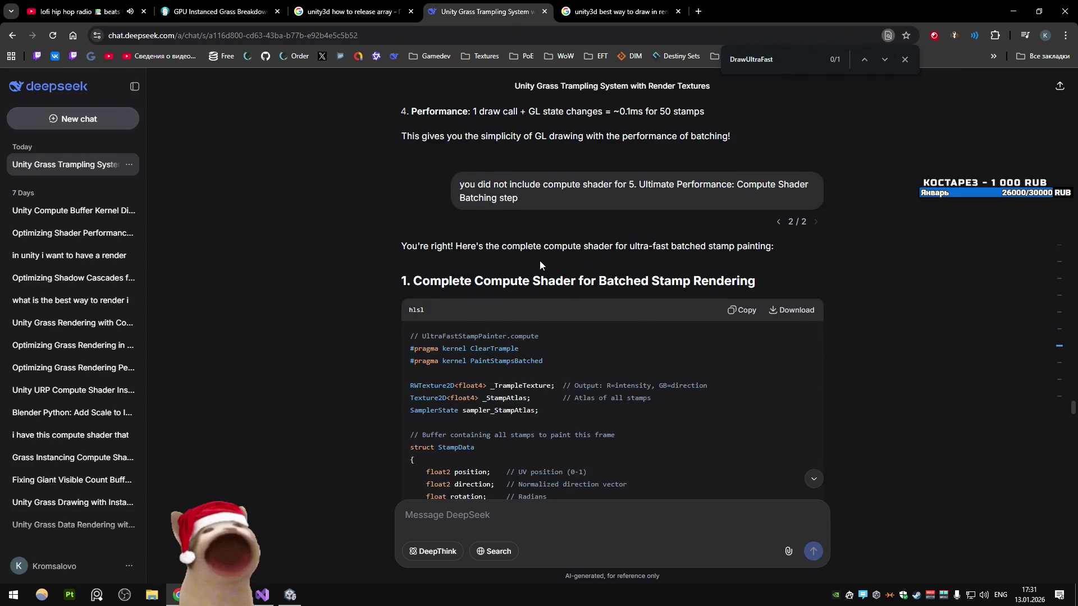
scroll(537, 260, "up", 4)
scroll(537, 261, "up", 4)
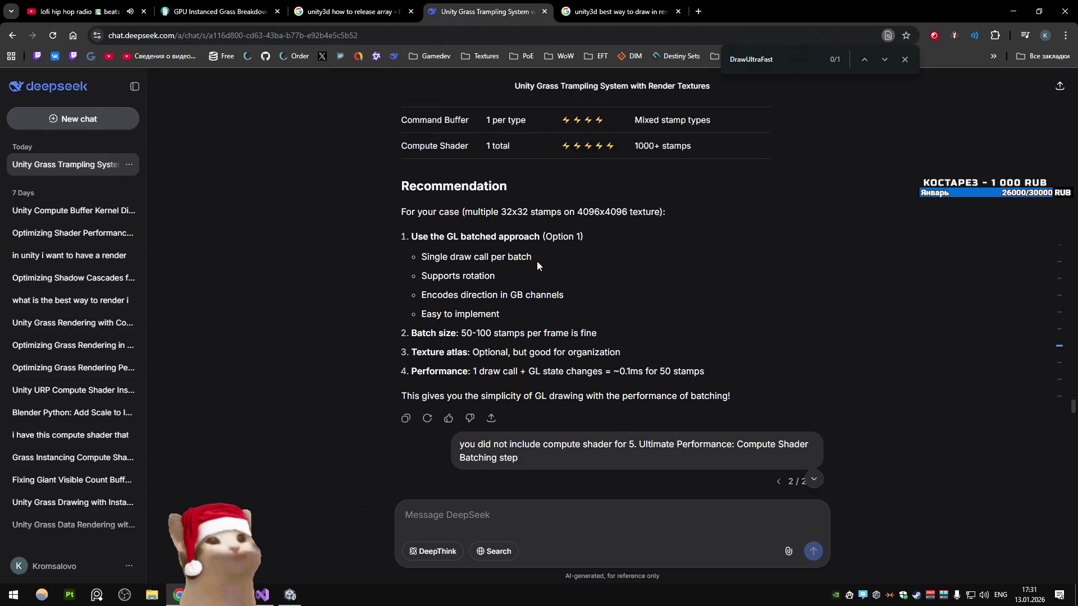
scroll(536, 261, "down", 3)
scroll(815, 440, "down", 2)
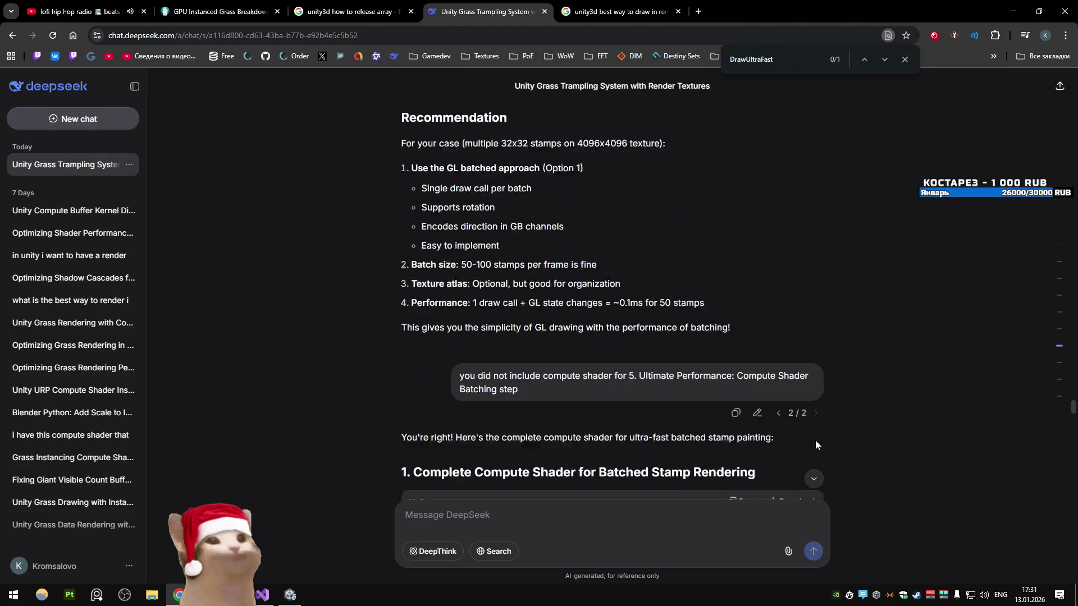
Step: Edit the earlier follow-up to 'are you sure that compute shader somehow way more perfomant?' and send it
left_click(760, 392)
key("ctrl+a")
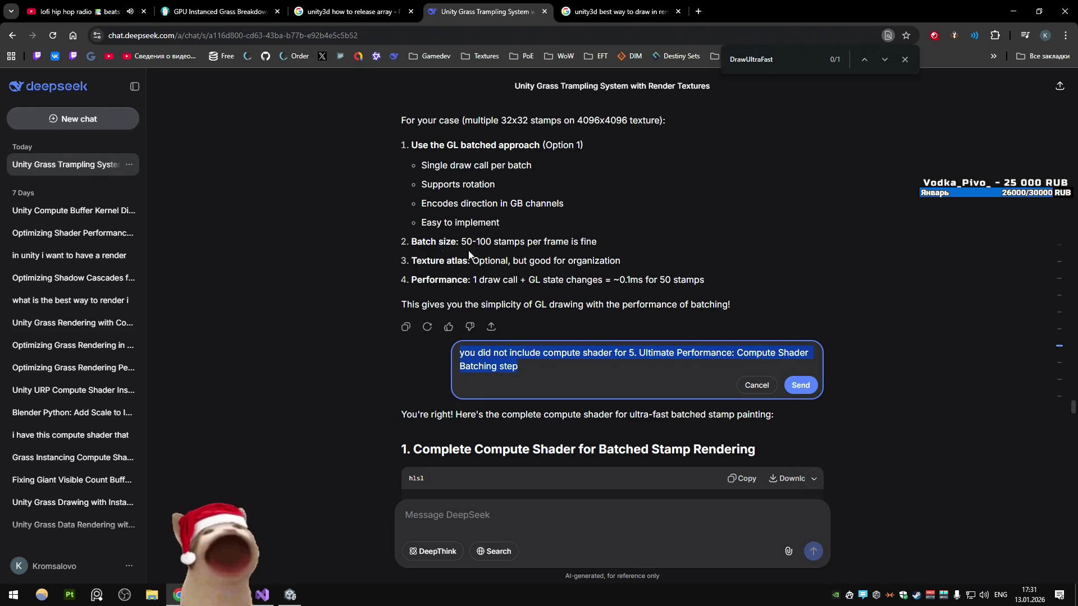
type("are you sure that comp")
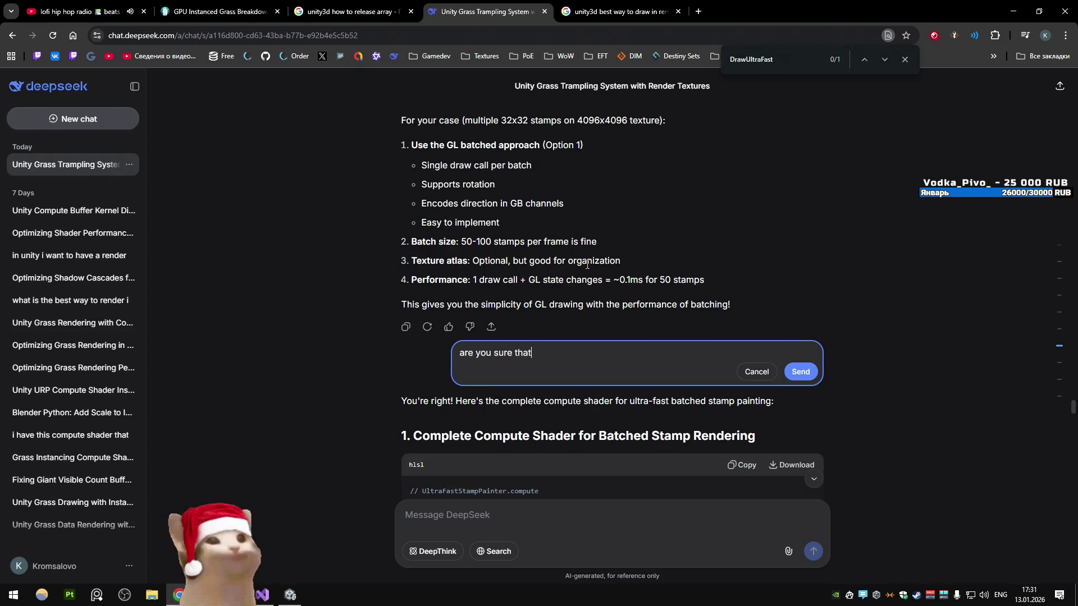
type("ute shader would")
key("BackSpace")
key("BackSpace")
key("BackSpace")
type("somehow a")
key("BackSpace")
type("way")
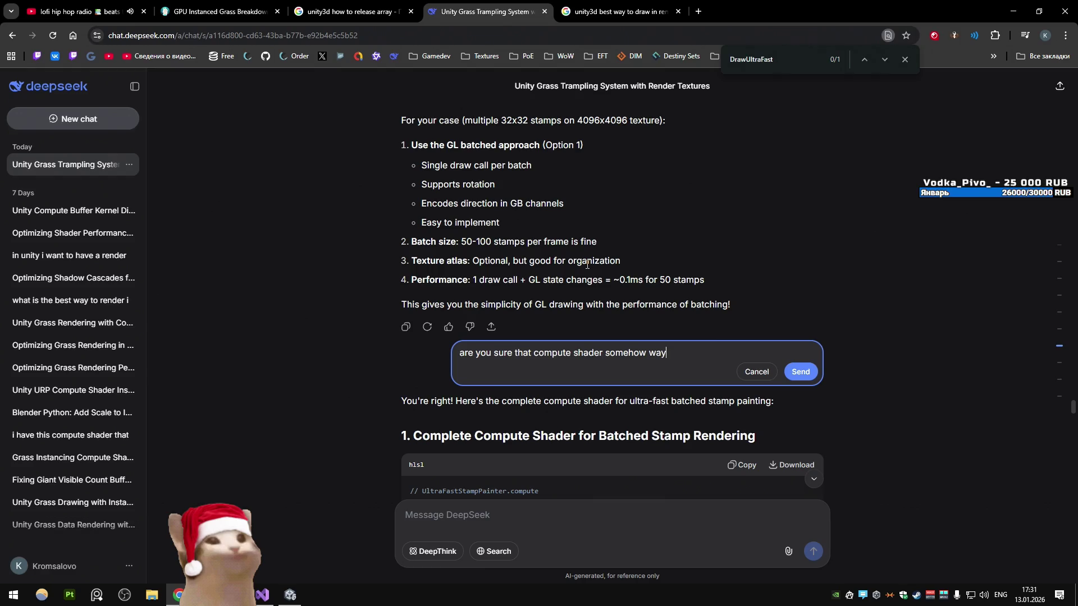
type(" more perfomant")
type("?")
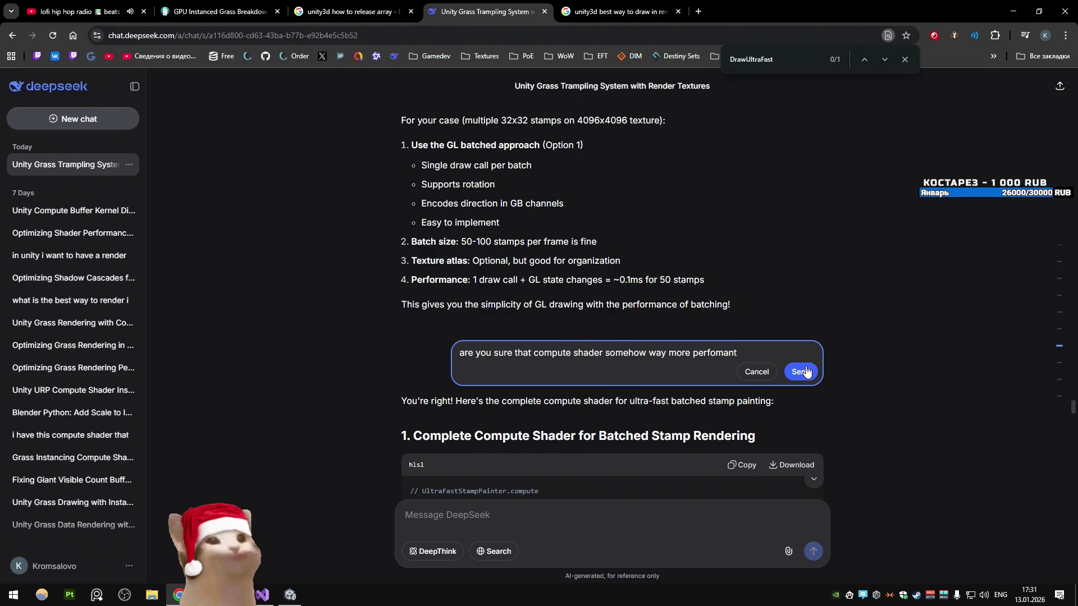
left_click(803, 372)
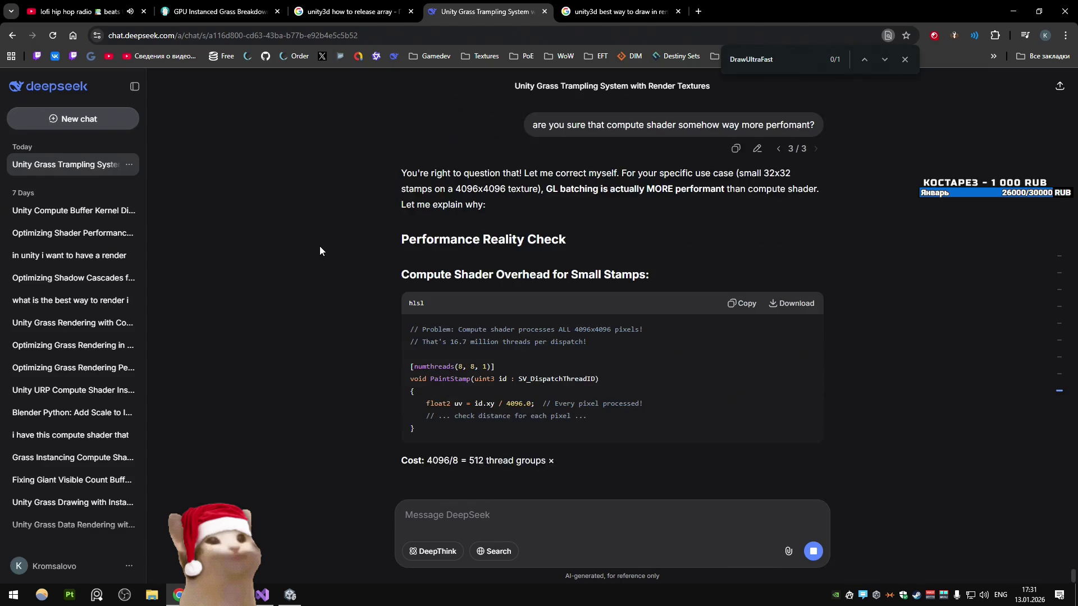
scroll(320, 250, "up", 1)
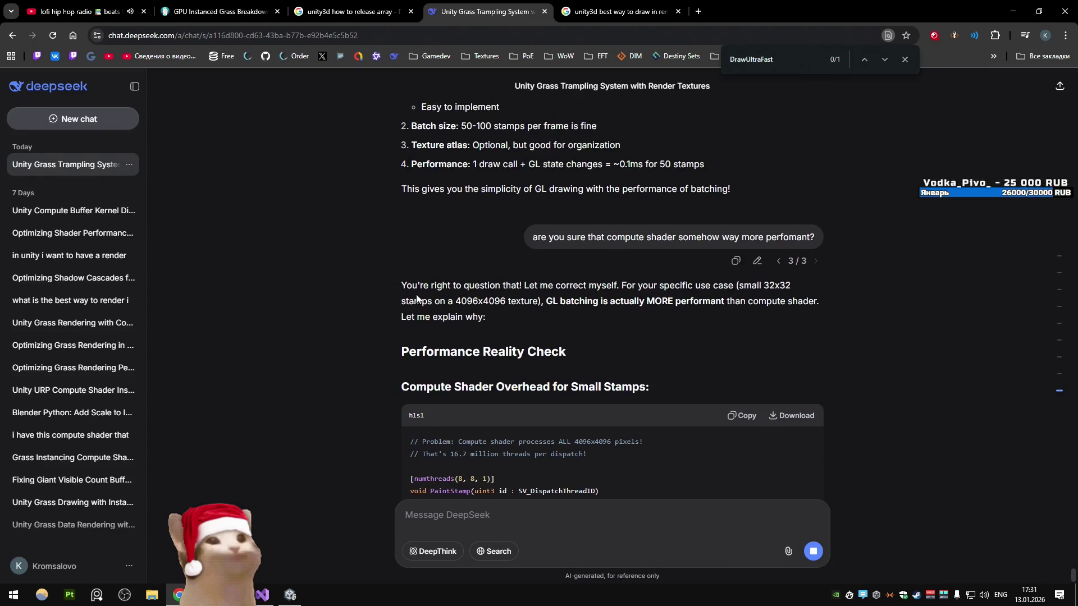
left_click_drag(416, 294, 619, 325)
left_click(523, 335)
scroll(523, 335, "up", 1)
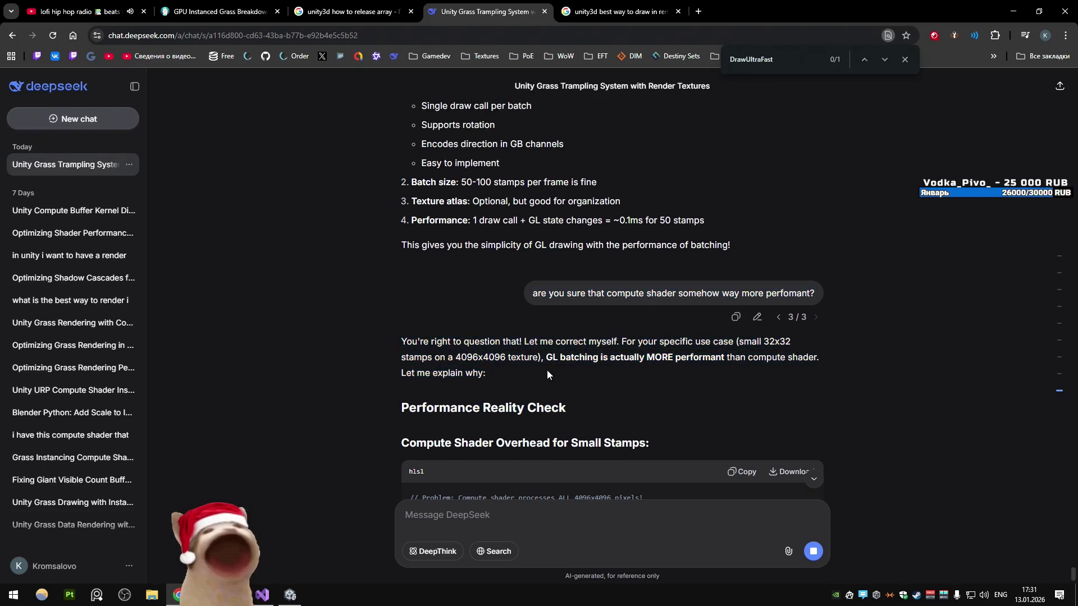
scroll(356, 351, "up", 5)
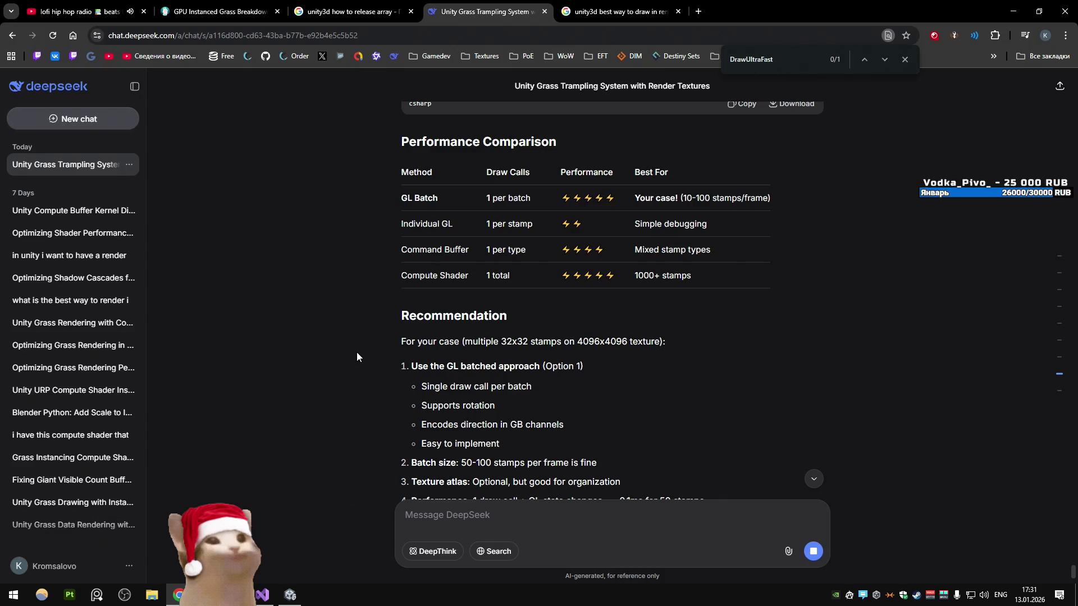
scroll(356, 351, "down", 6)
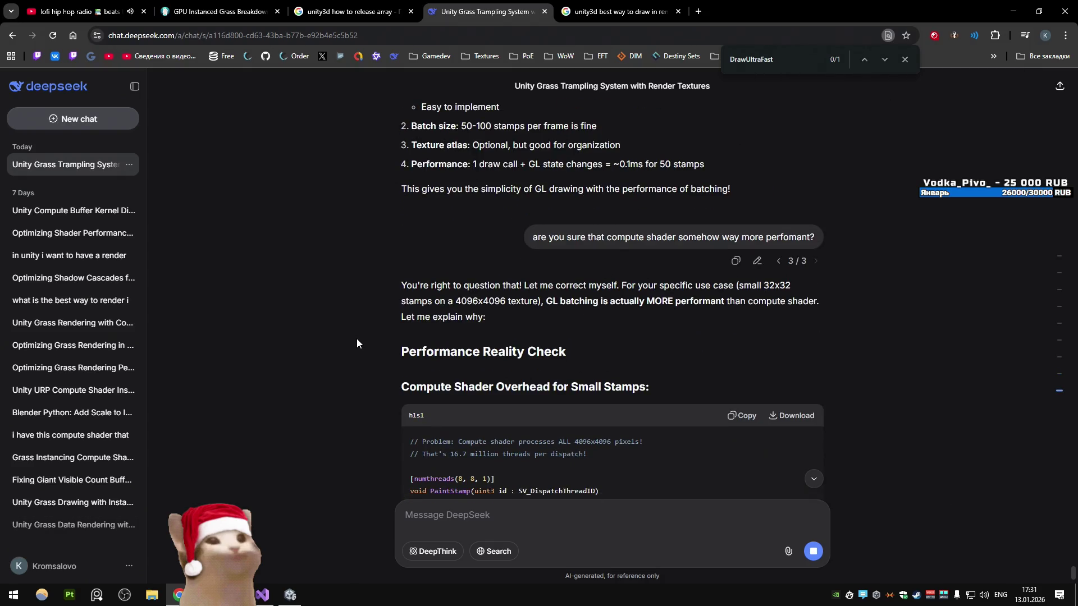
scroll(370, 317, "up", 7)
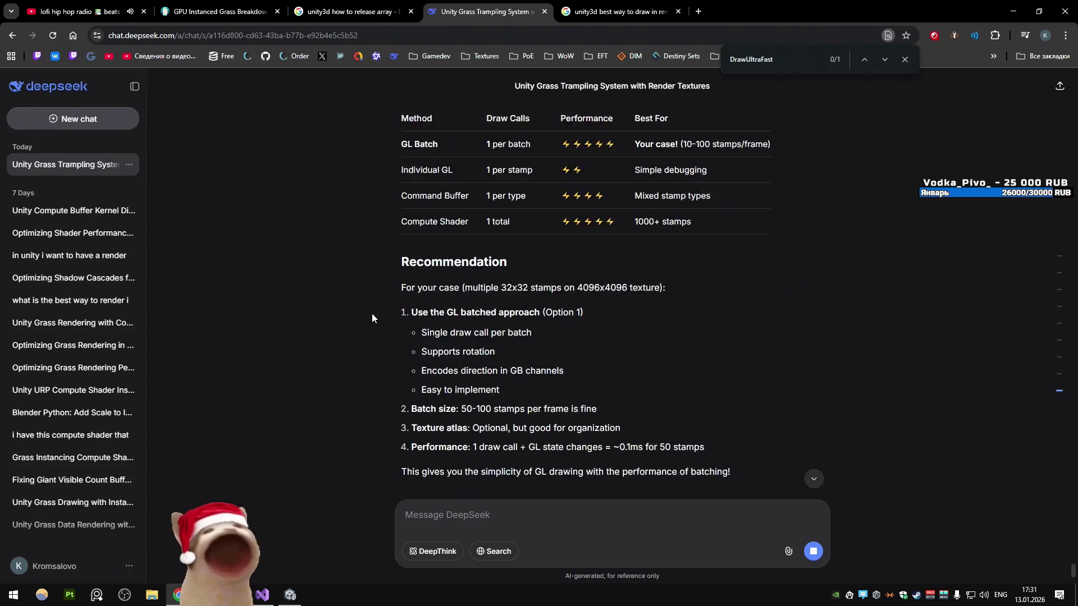
left_click_drag(669, 441, 701, 440)
scroll(618, 426, "down", 1)
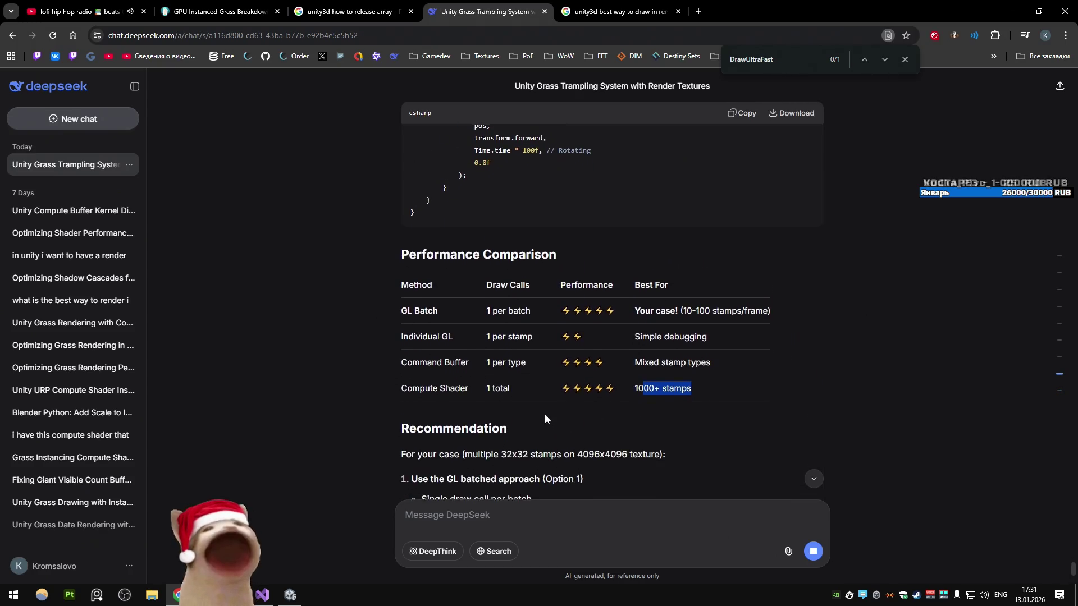
left_click(457, 394)
left_click_drag(457, 394, 538, 401)
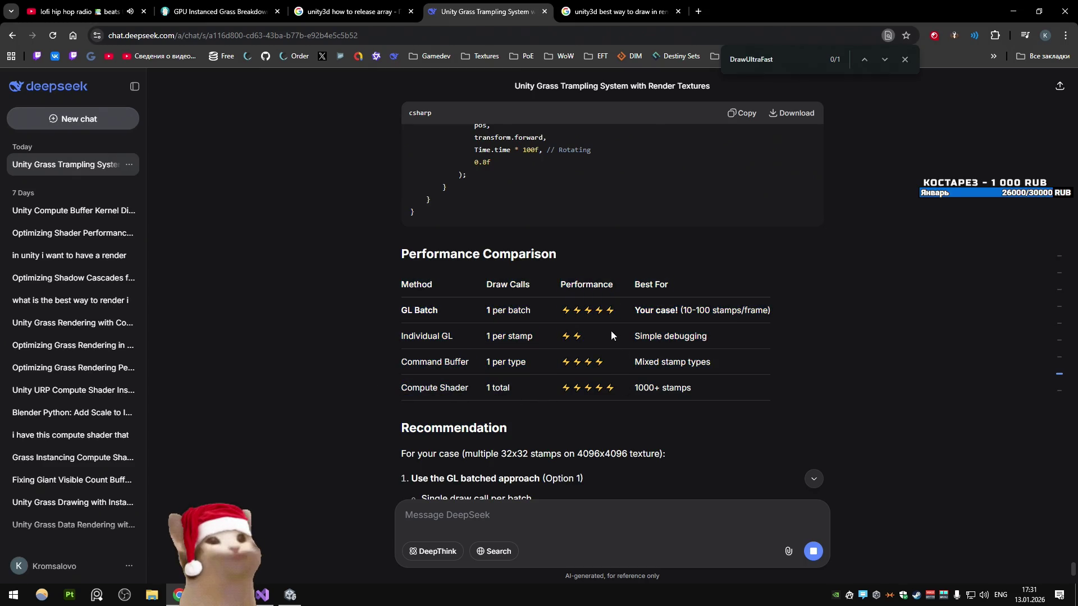
left_click_drag(645, 310, 744, 310)
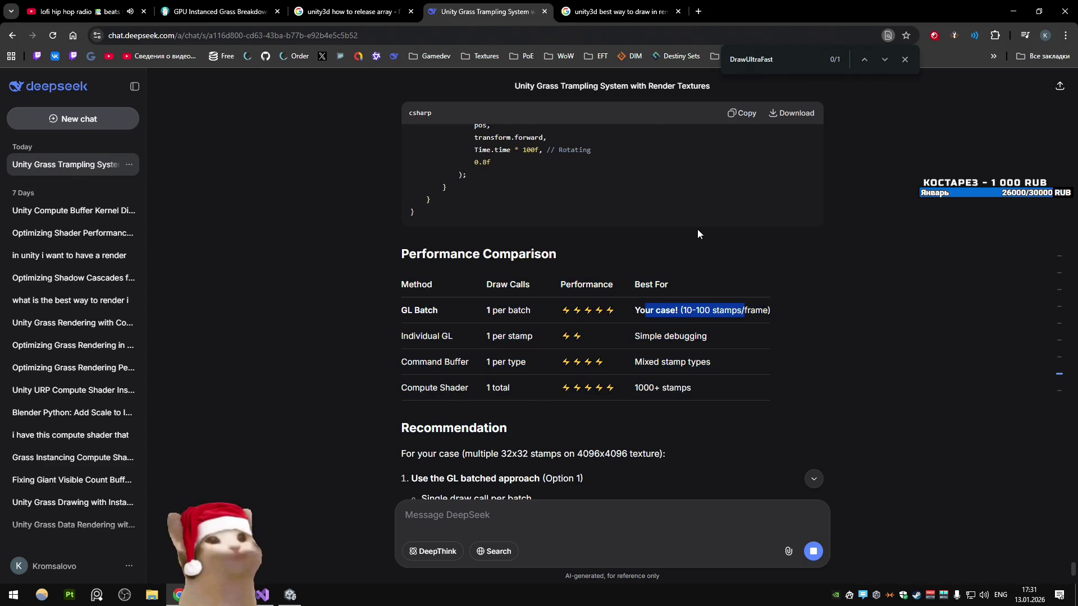
left_click(640, 310)
scroll(603, 345, "down", 10)
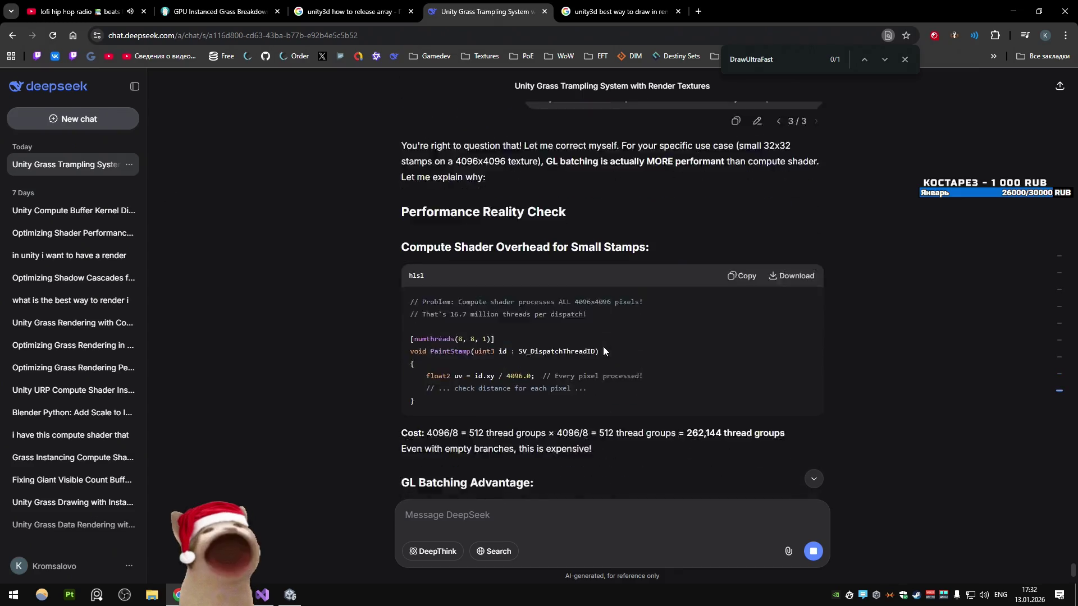
scroll(382, 326, "up", 2)
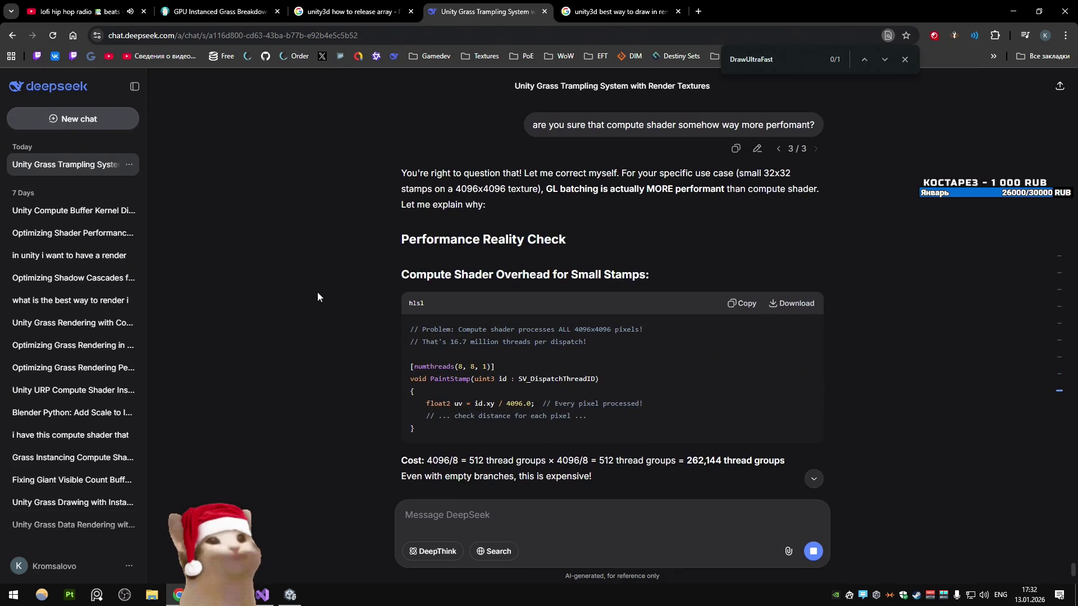
scroll(318, 292, "up", 2)
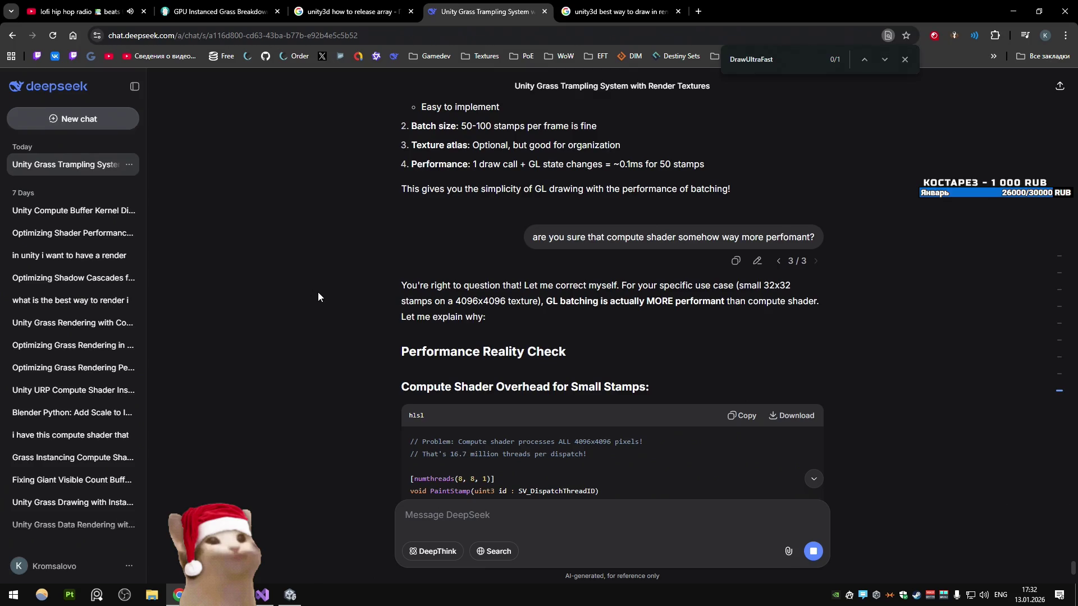
scroll(318, 292, "down", 4)
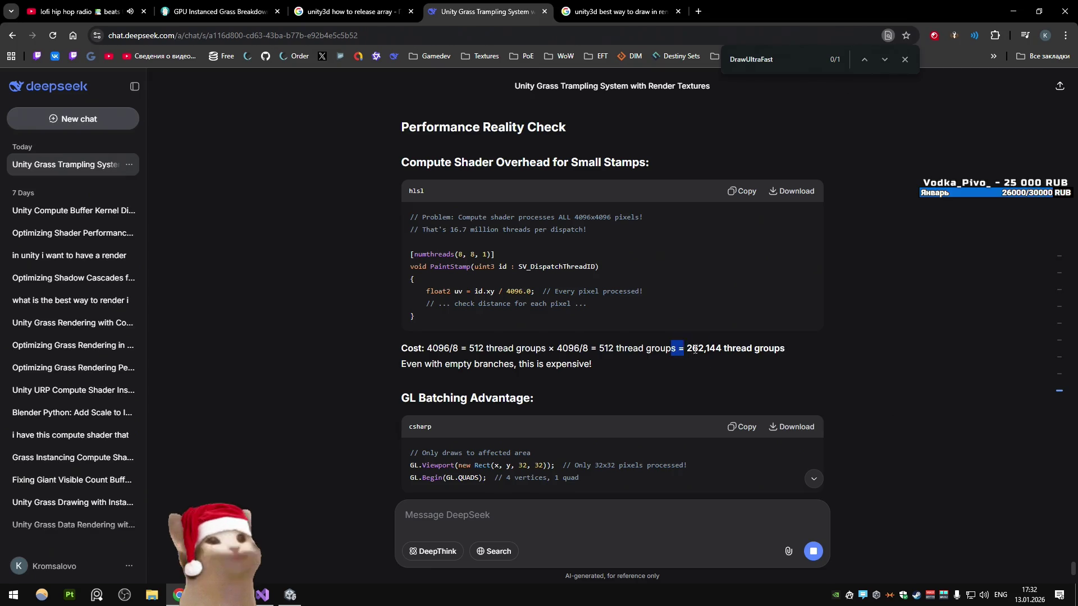
scroll(327, 293, "down", 2)
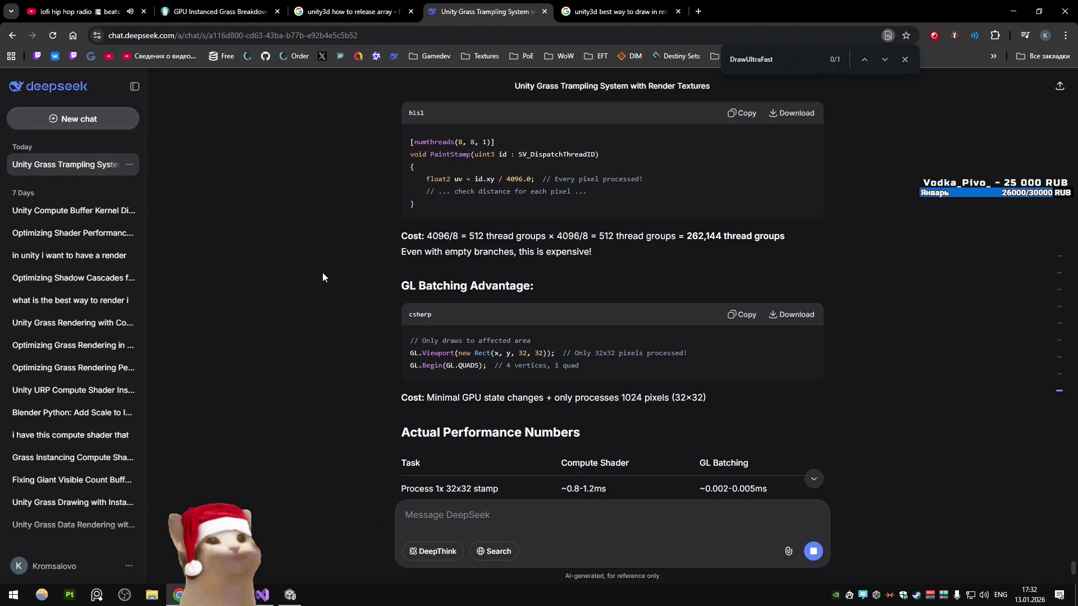
scroll(322, 271, "down", 1)
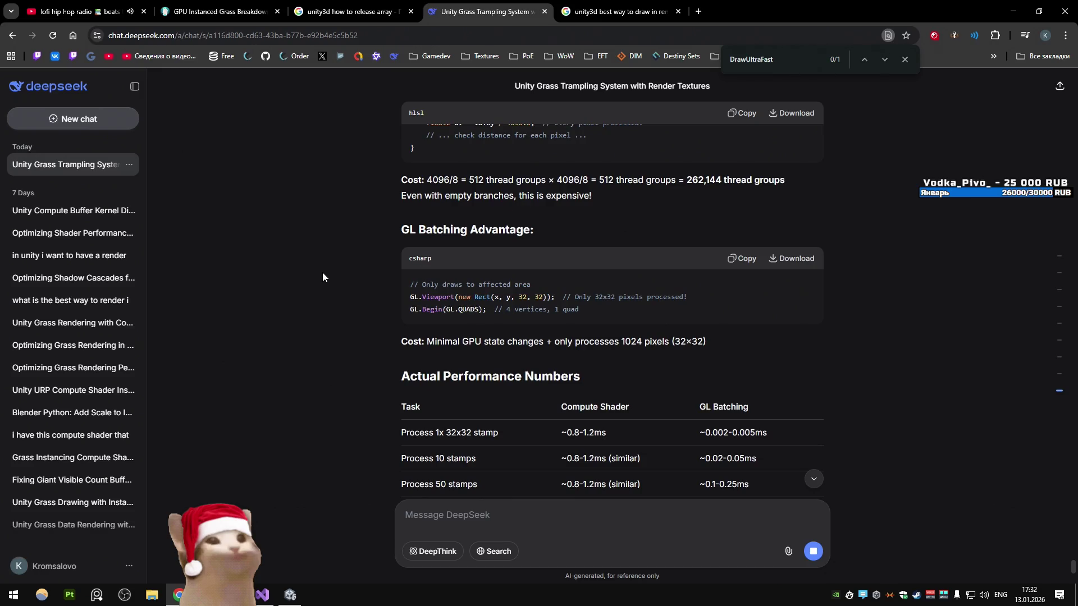
left_click_drag(410, 284, 454, 297)
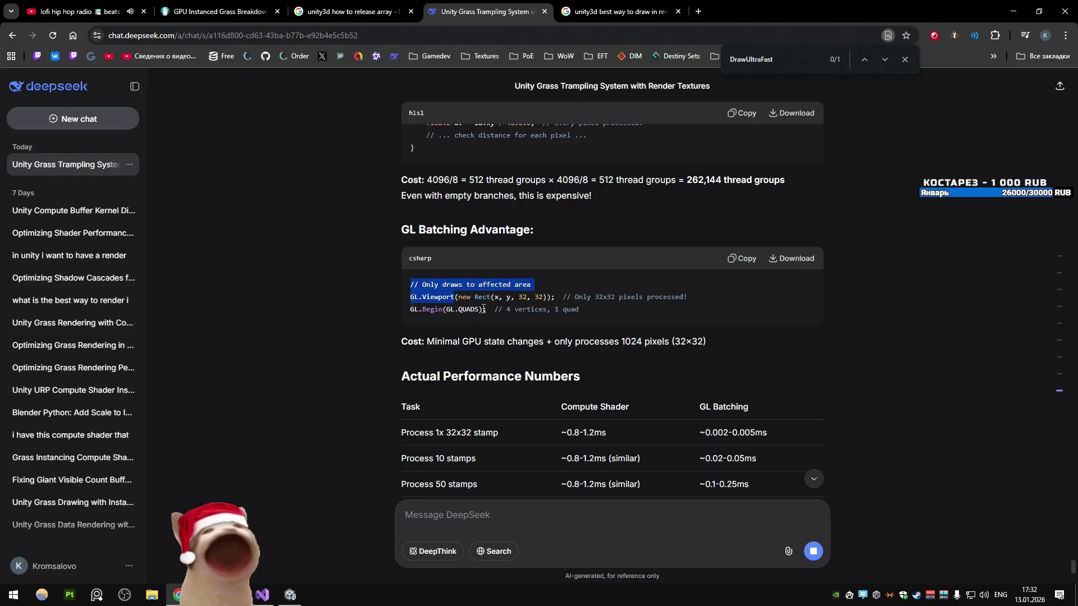
left_click(349, 281)
scroll(348, 279, "down", 2)
scroll(349, 278, "down", 2)
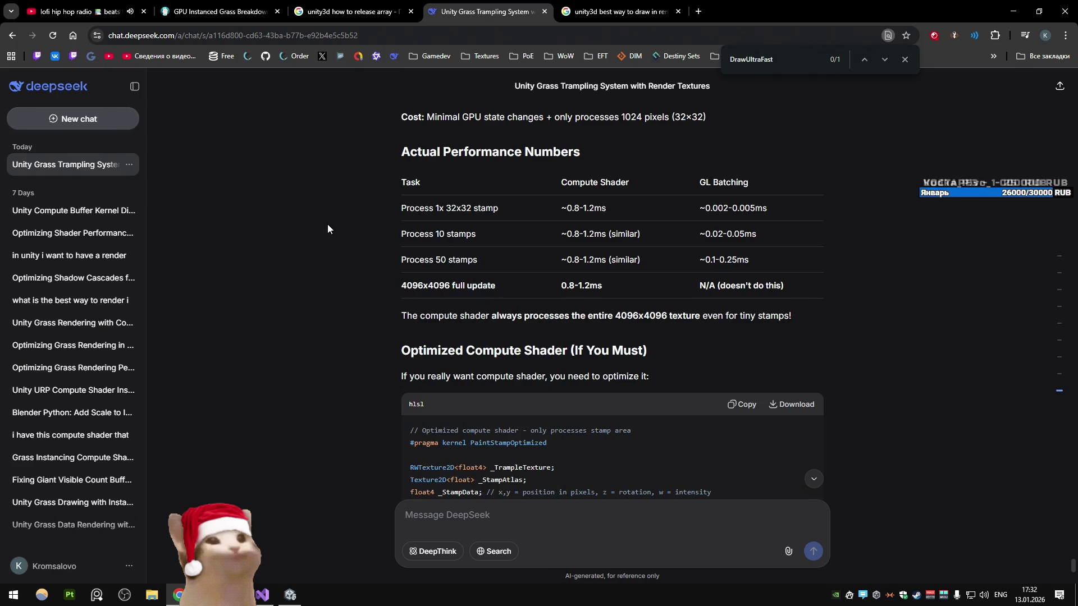
mouse_move(678, 241)
left_mouse_down()
mouse_move(787, 261)
mouse_move(770, 262)
left_mouse_up()
left_click(771, 262)
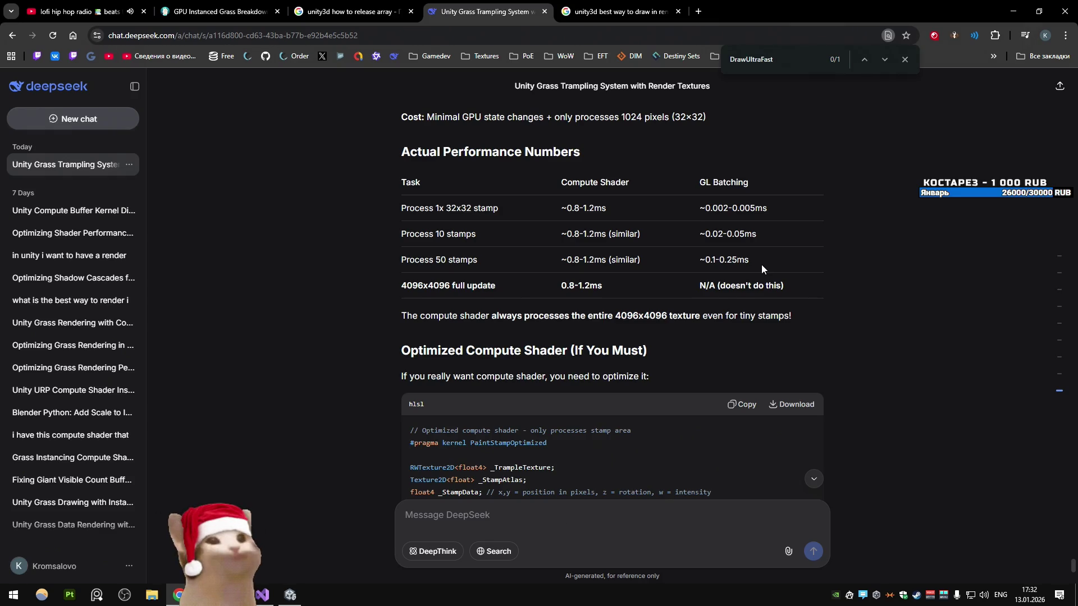
scroll(340, 230, "up", 1)
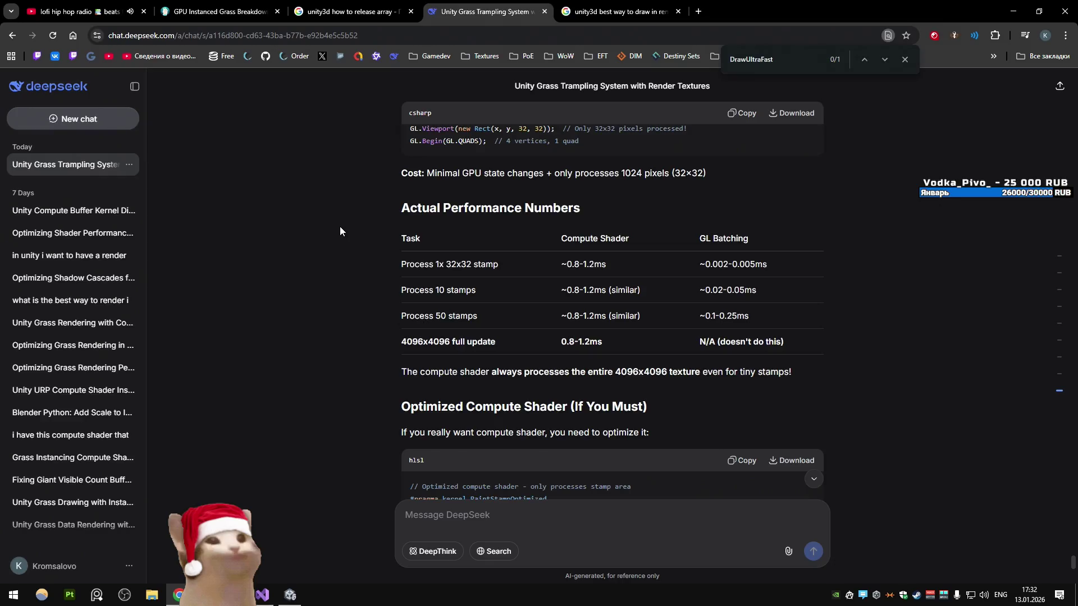
left_click_drag(339, 227, 807, 376)
left_click(807, 375)
left_click_drag(701, 263, 762, 338)
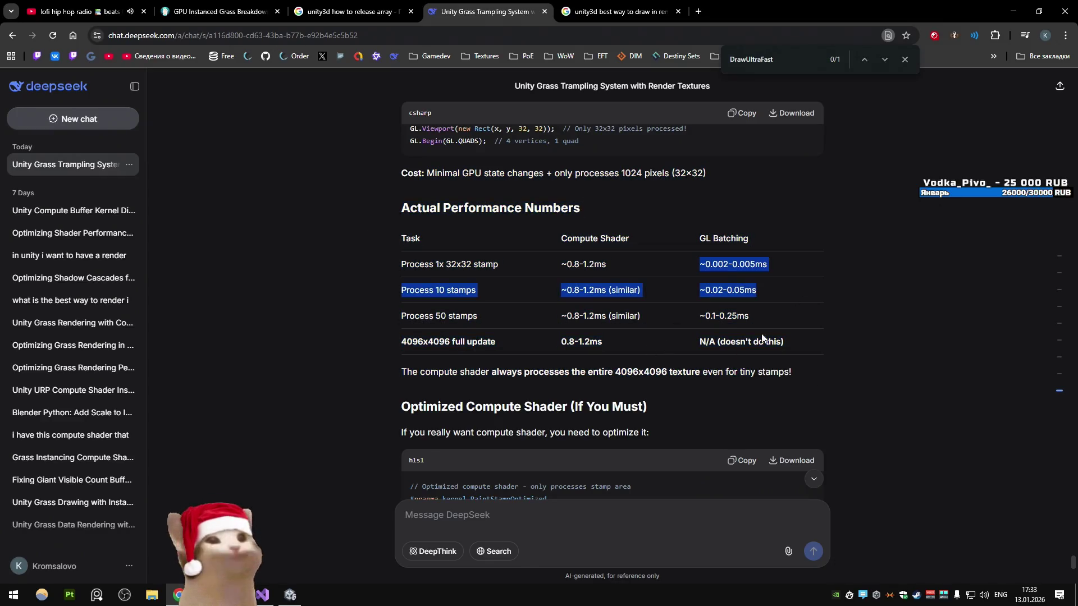
left_click(762, 338)
scroll(356, 302, "down", 2)
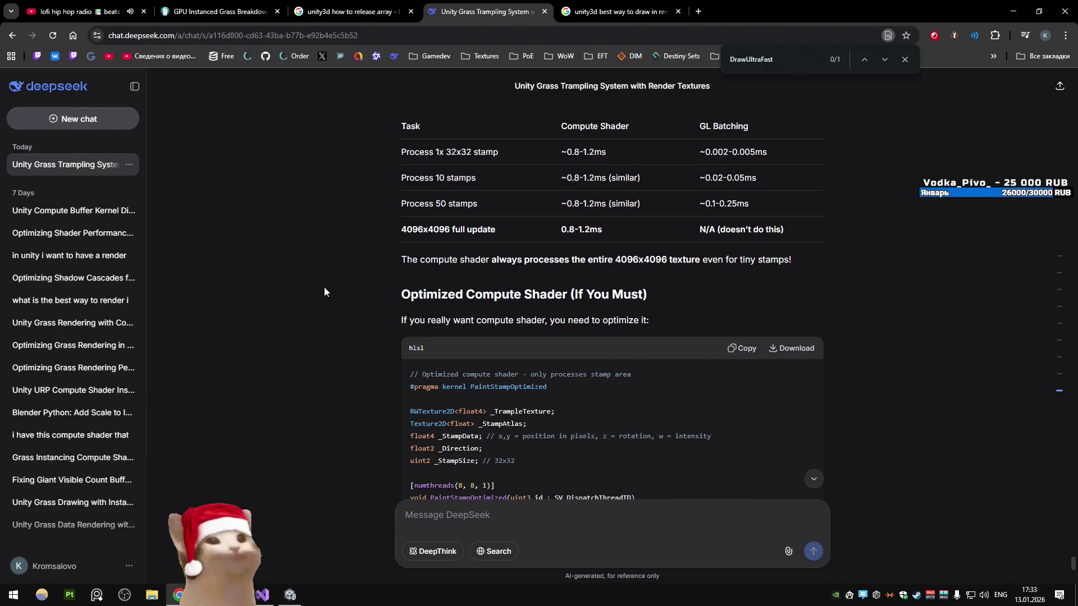
scroll(325, 288, "down", 1)
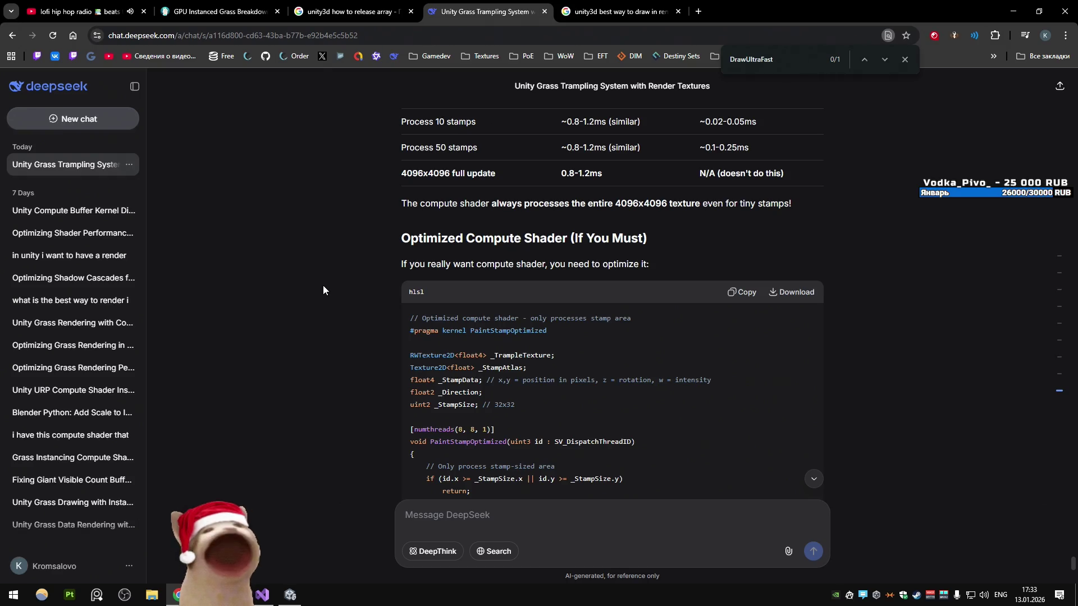
scroll(355, 317, "up", 1)
scroll(353, 317, "down", 1)
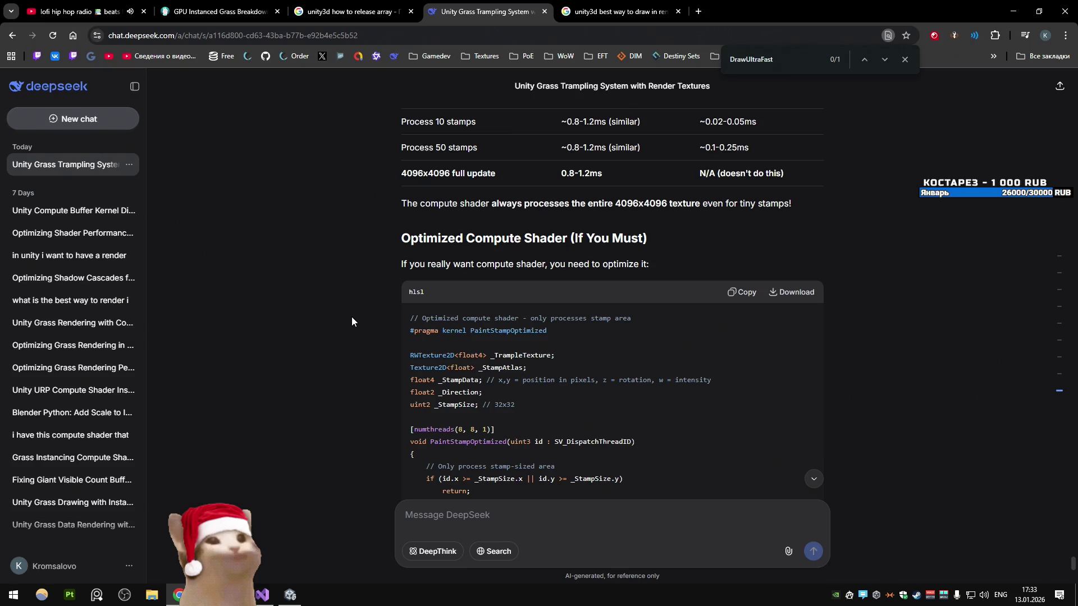
scroll(352, 321, "down", 4)
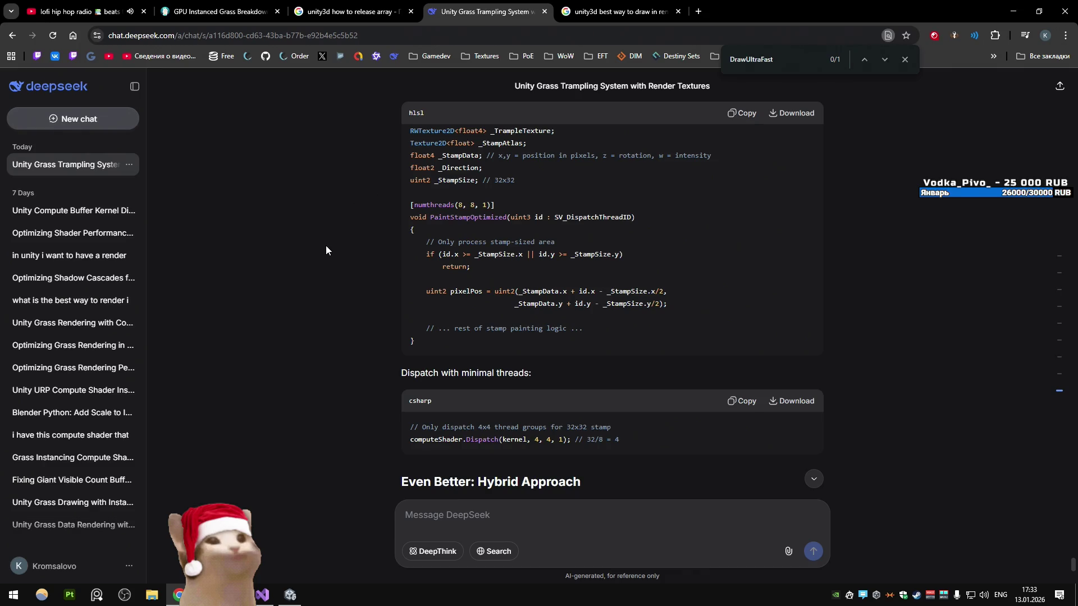
scroll(326, 246, "down", 2)
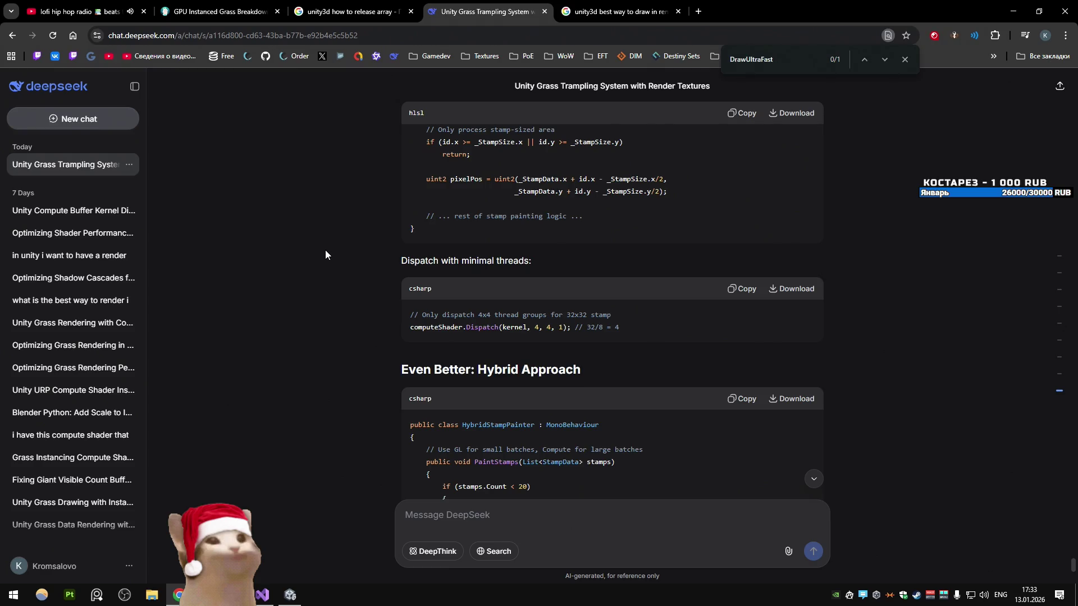
scroll(301, 259, "down", 3)
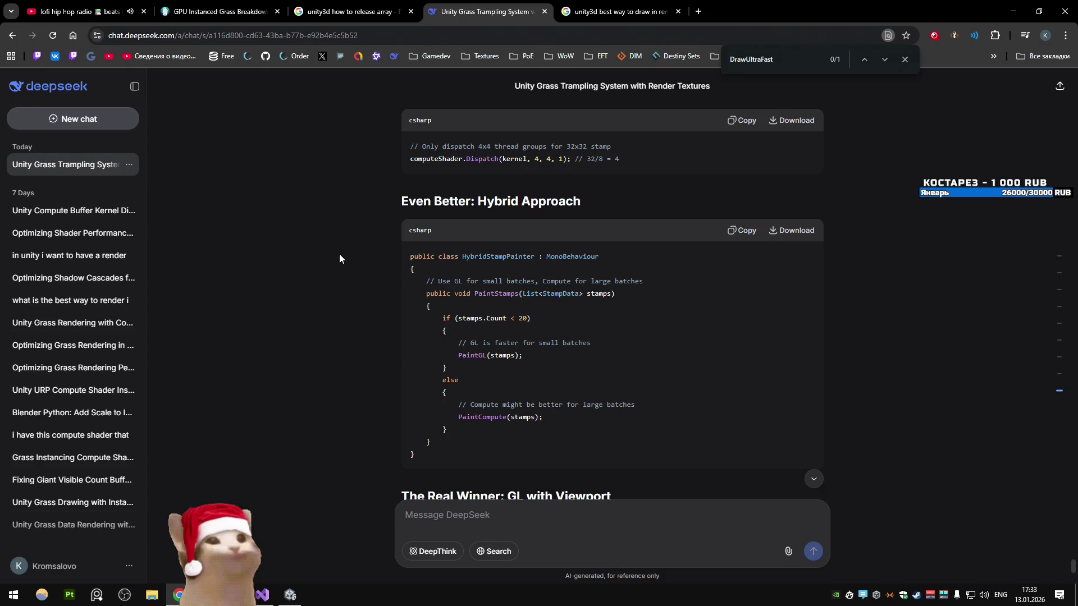
scroll(340, 254, "down", 5)
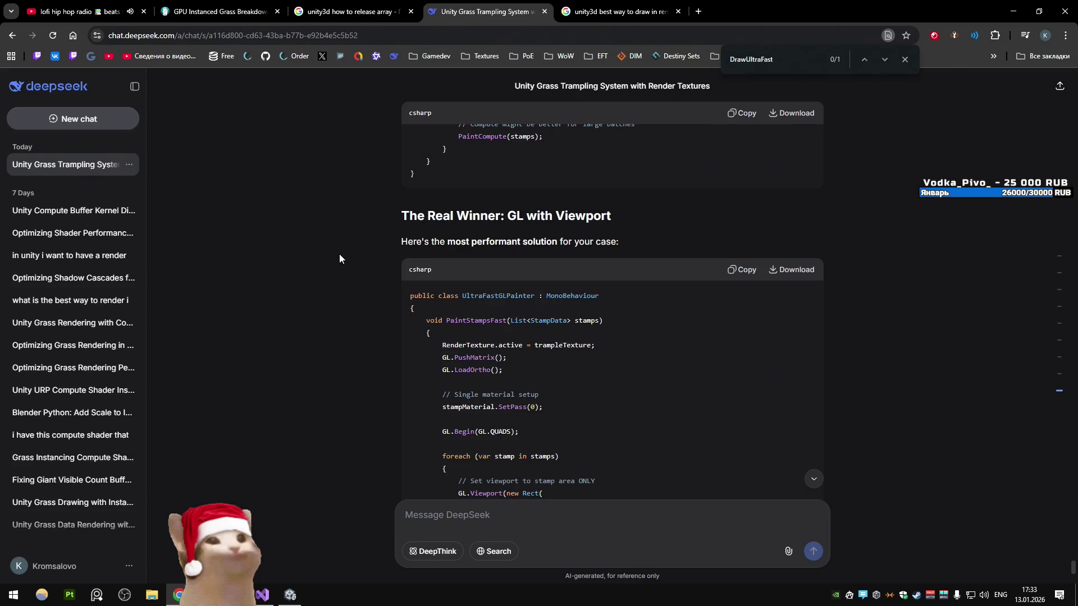
scroll(339, 254, "down", 2)
scroll(339, 255, "down", 2)
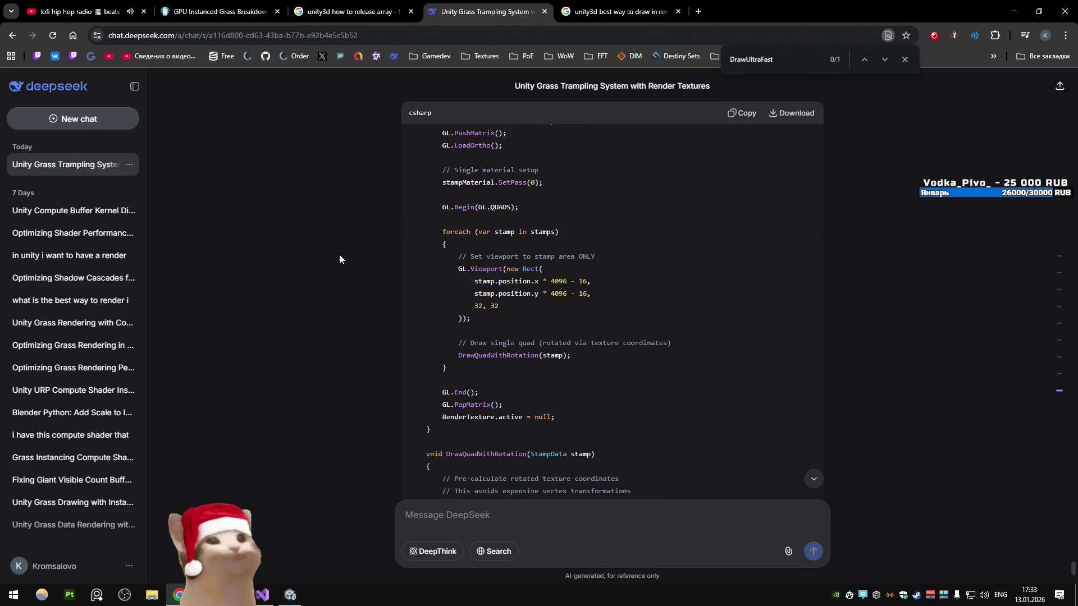
scroll(339, 254, "down", 3)
scroll(339, 254, "down", 5)
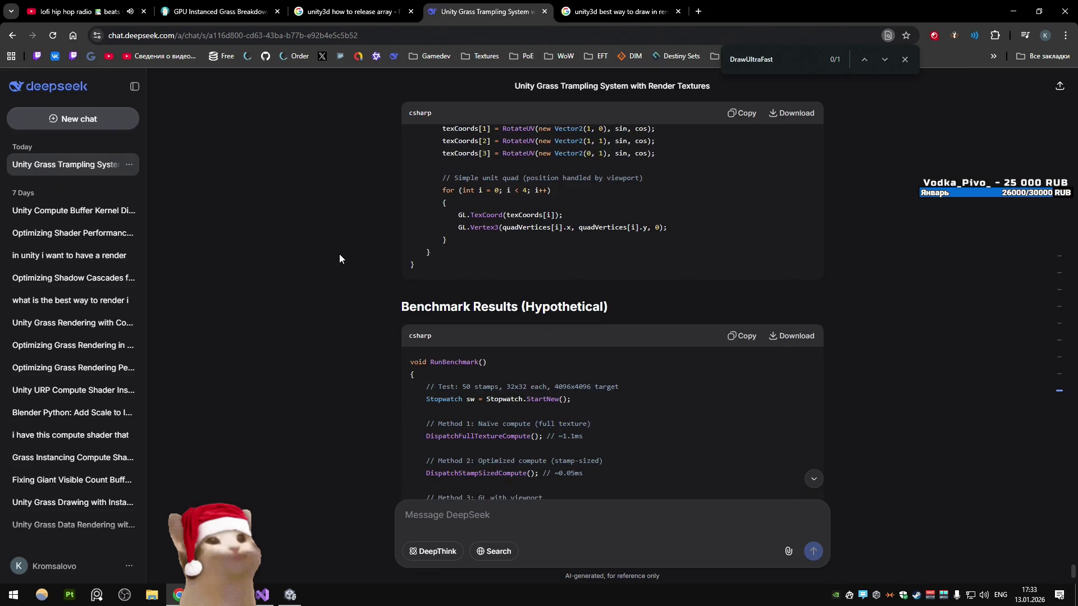
scroll(339, 258, "down", 3)
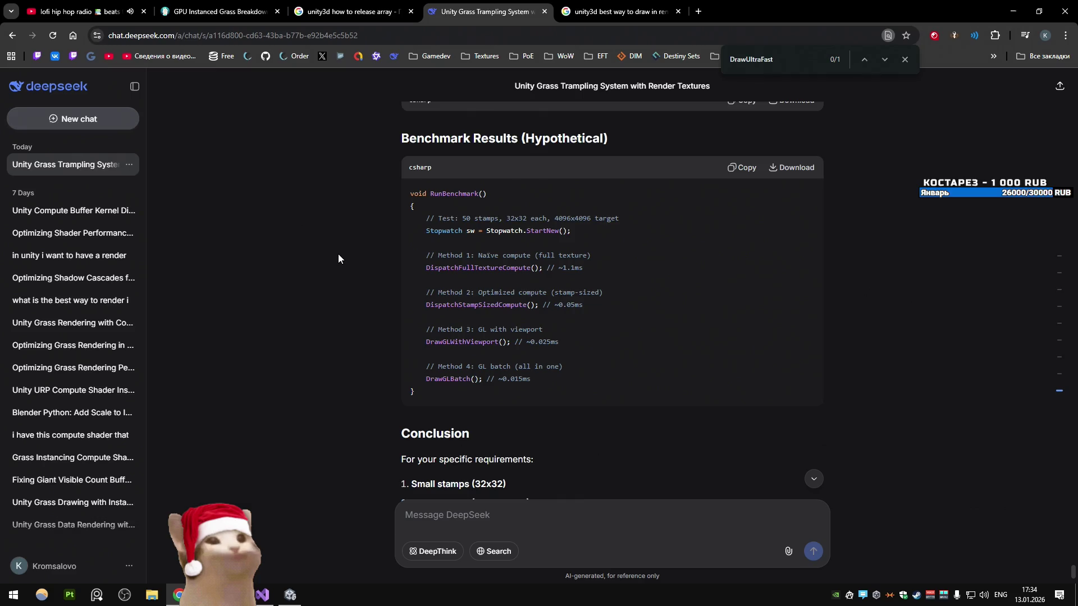
scroll(339, 255, "down", 4)
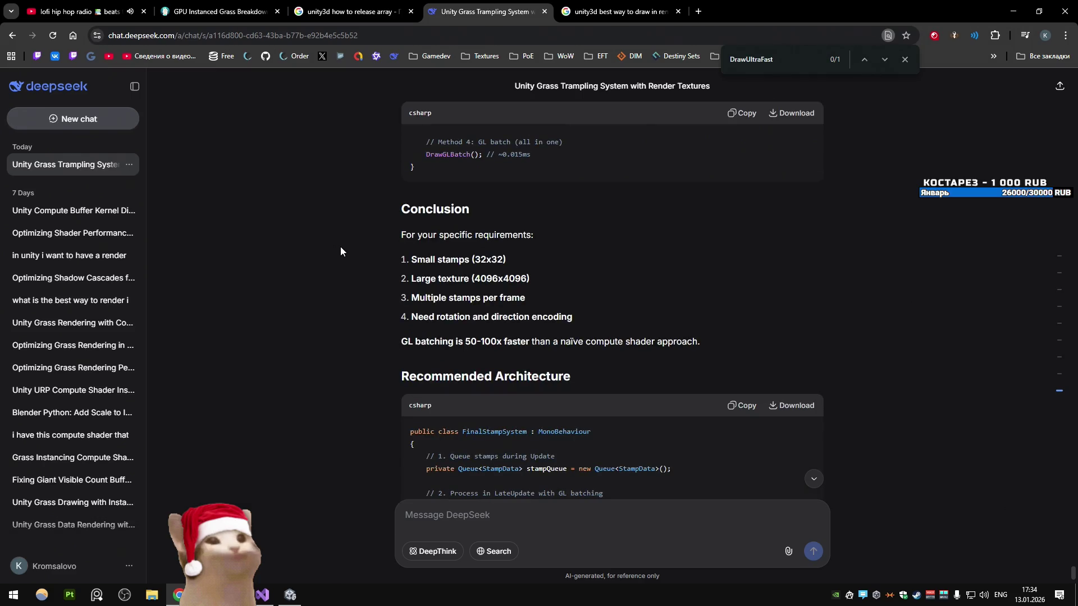
scroll(339, 251, "down", 2)
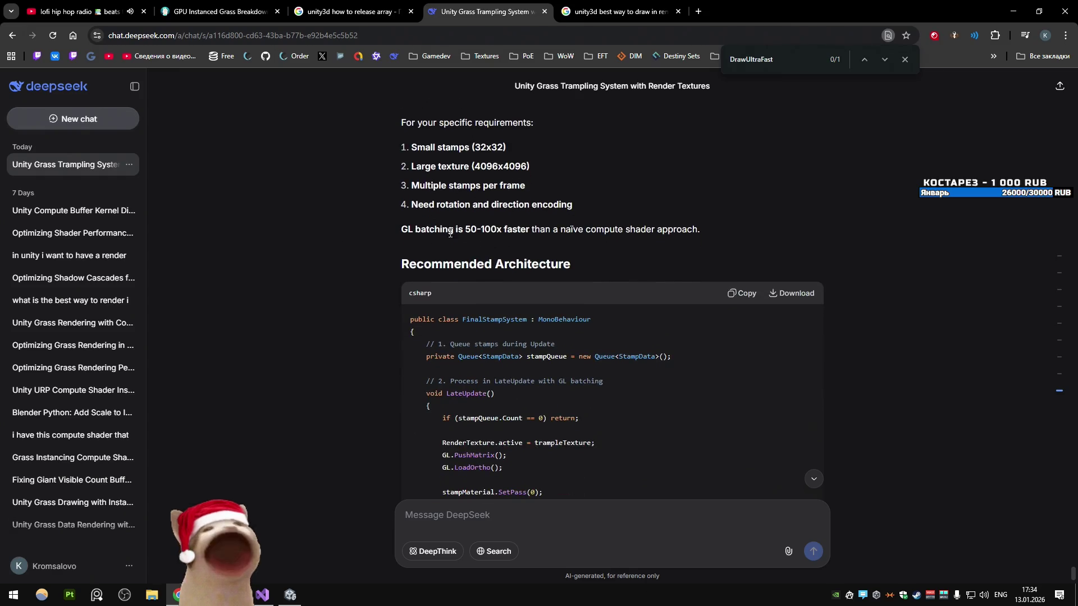
left_click_drag(435, 229, 516, 229)
left_click(395, 229)
scroll(393, 227, "down", 1)
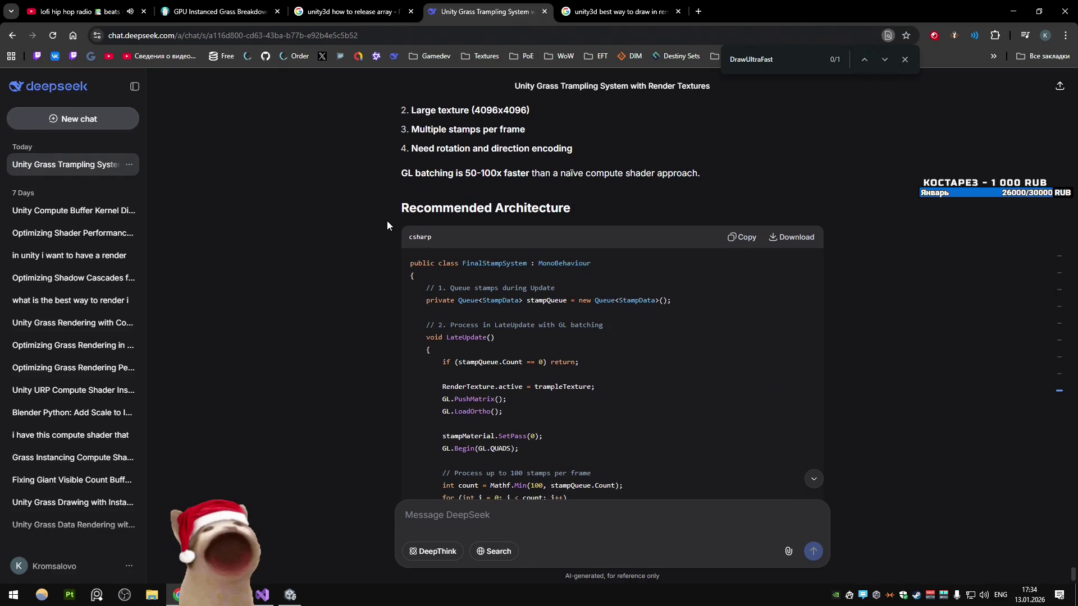
scroll(386, 217, "down", 3)
scroll(387, 215, "up", 3)
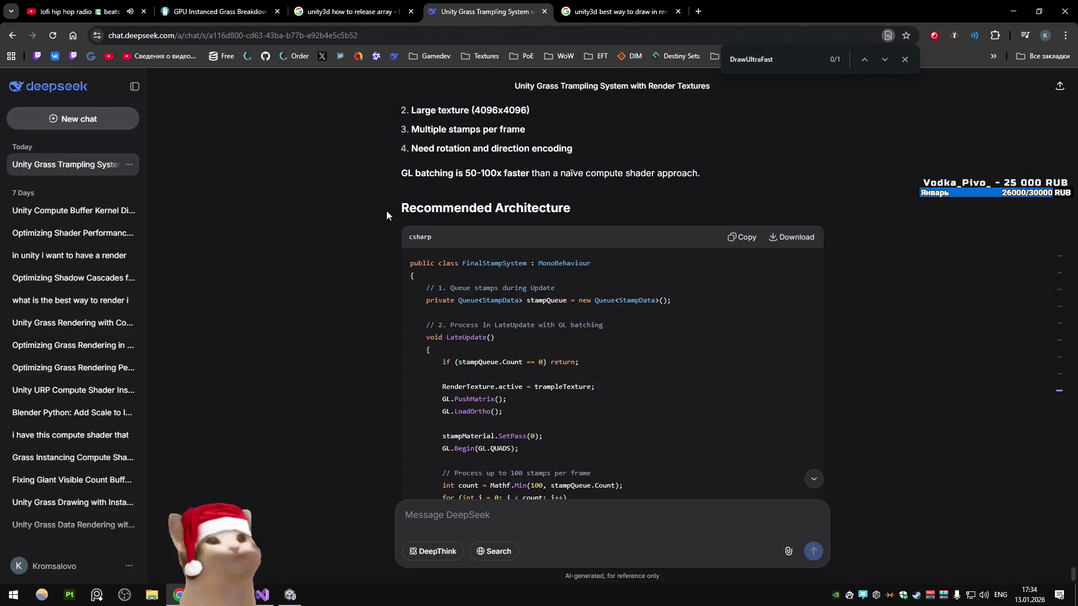
scroll(387, 215, "down", 2)
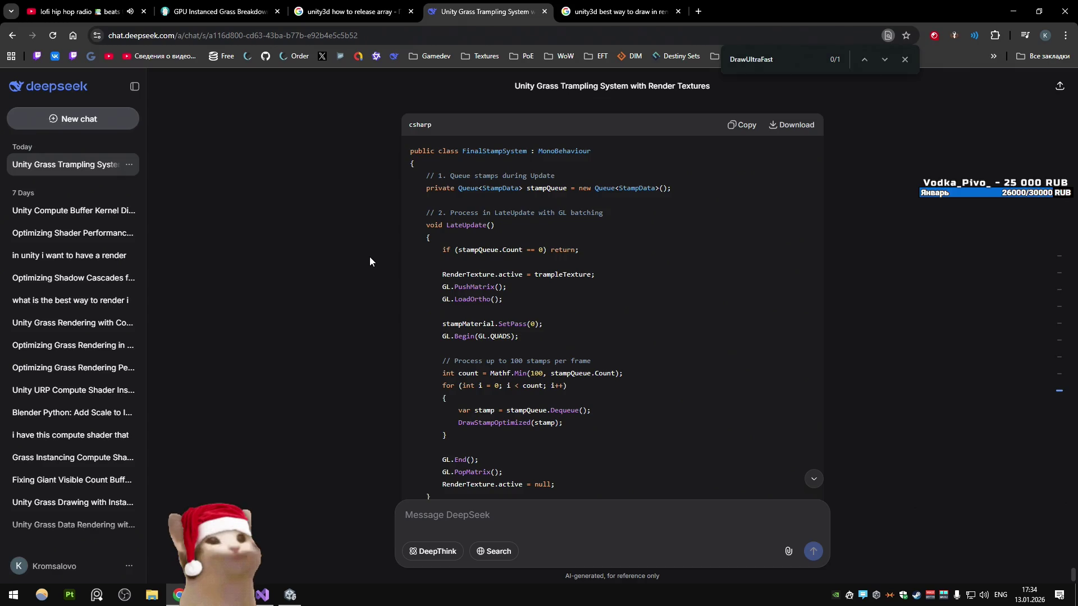
scroll(370, 257, "down", 2)
scroll(369, 257, "up", 4)
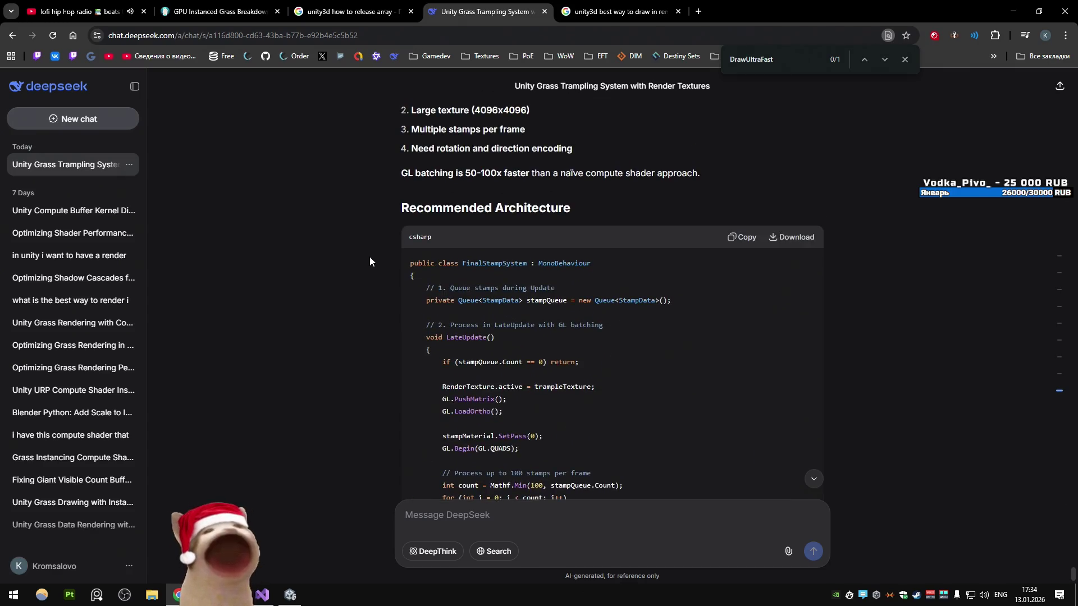
double_click(546, 301)
scroll(343, 283, "down", 3)
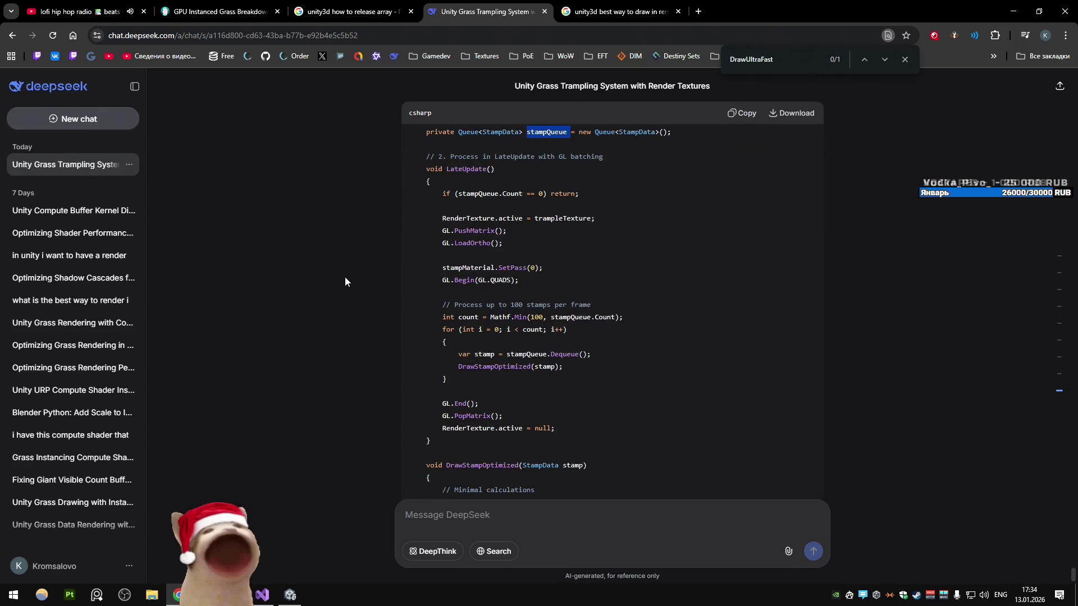
left_click_drag(418, 217, 510, 254)
left_click(526, 292)
left_click_drag(526, 292, 450, 221)
scroll(450, 220, "down", 2)
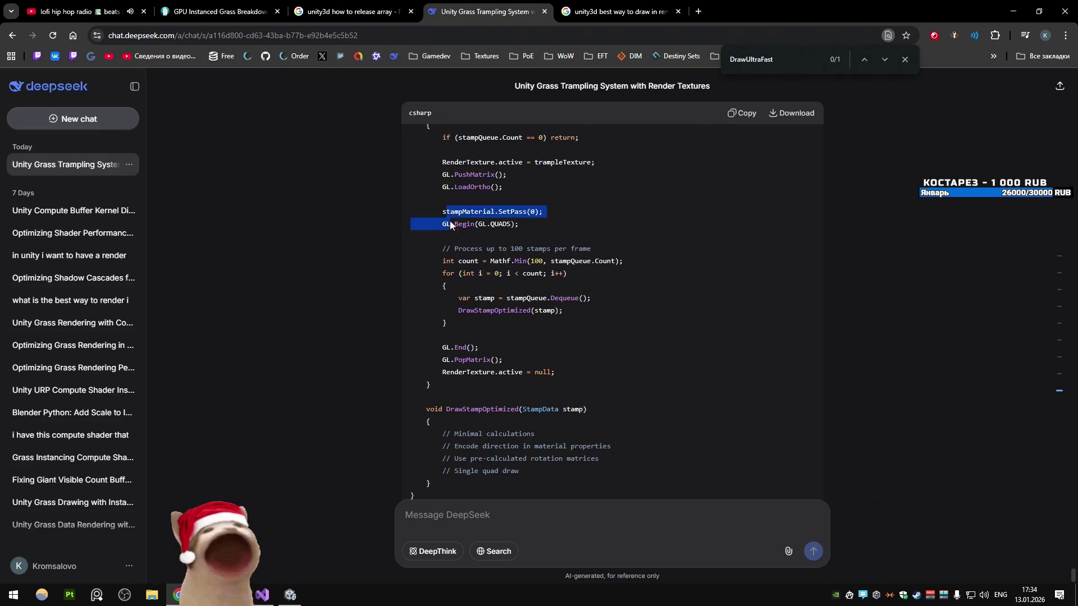
left_click(450, 231)
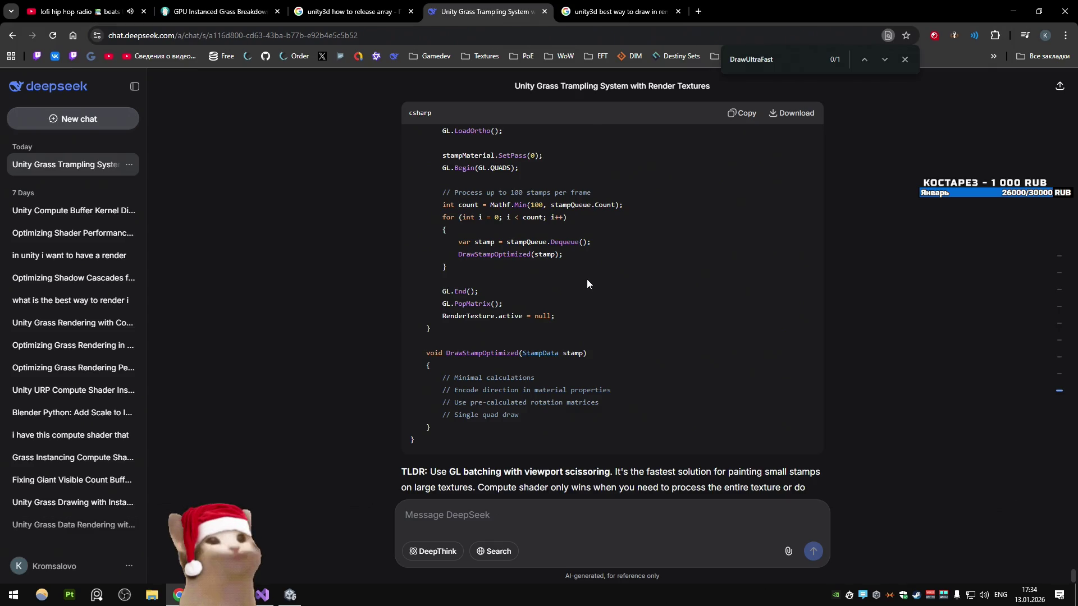
scroll(588, 283, "down", 1)
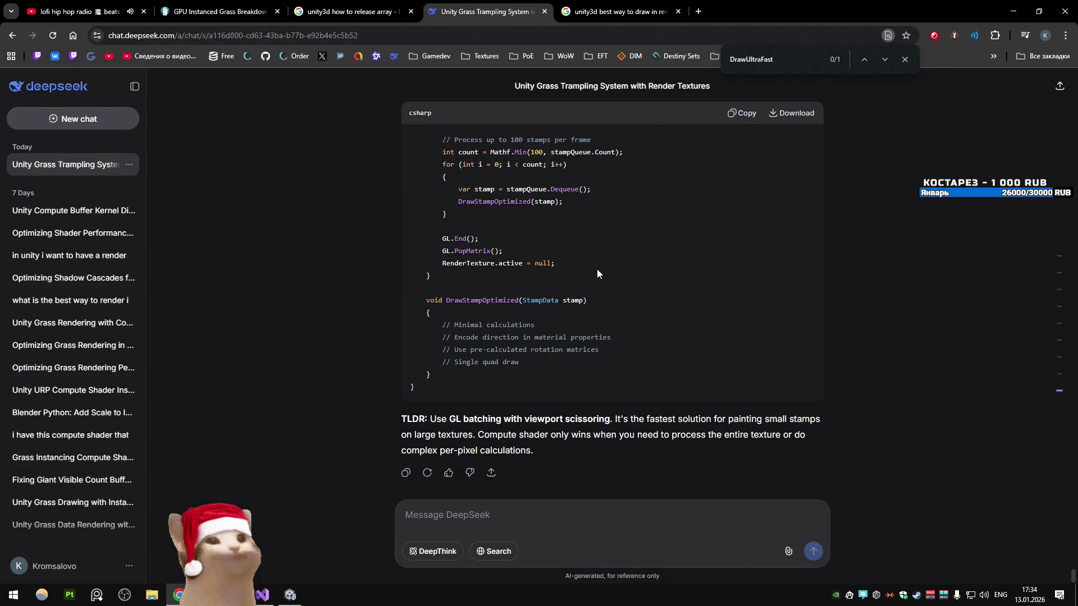
left_click_drag(400, 419, 627, 419)
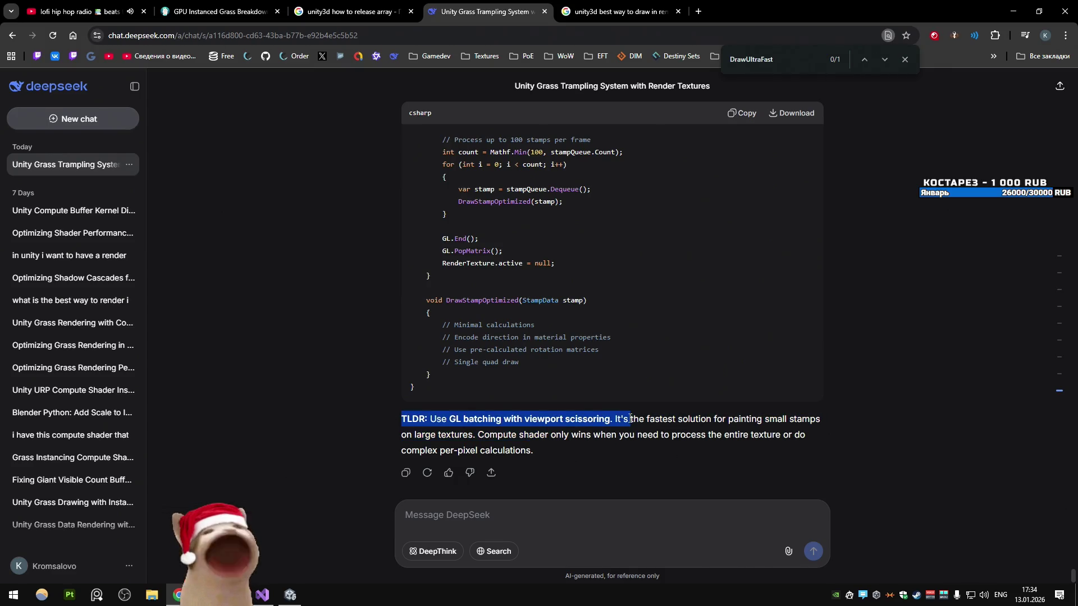
left_click(400, 248)
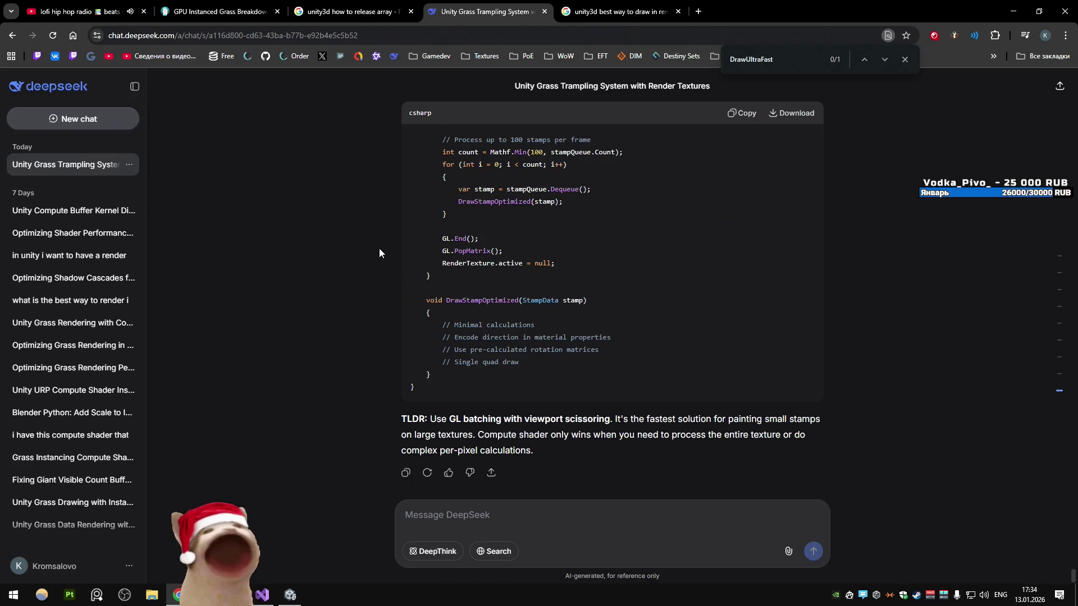
scroll(379, 248, "up", 1)
scroll(378, 248, "up", 8)
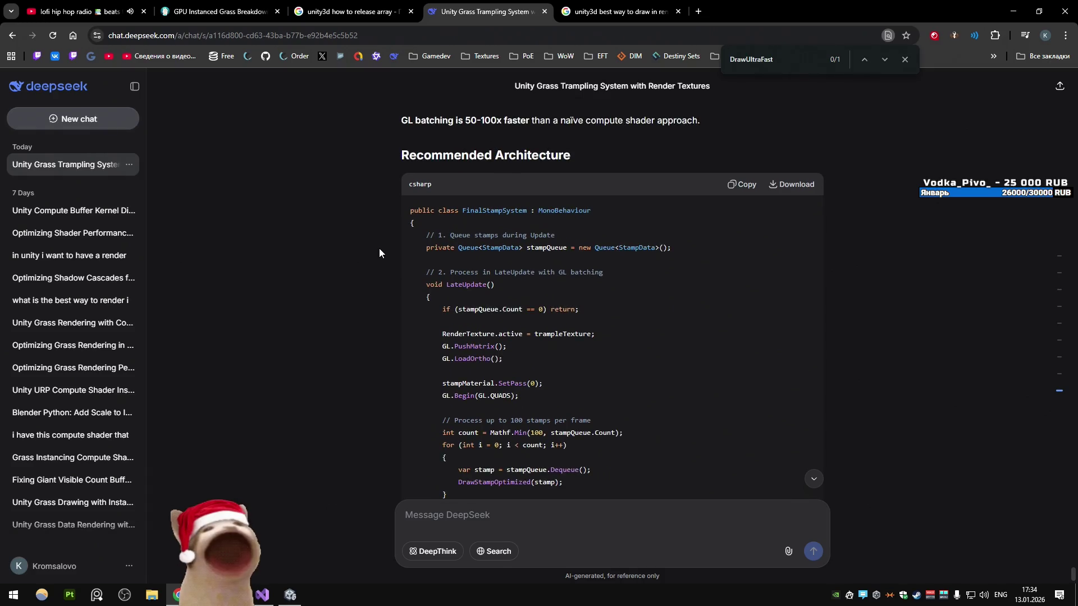
scroll(379, 248, "down", 8)
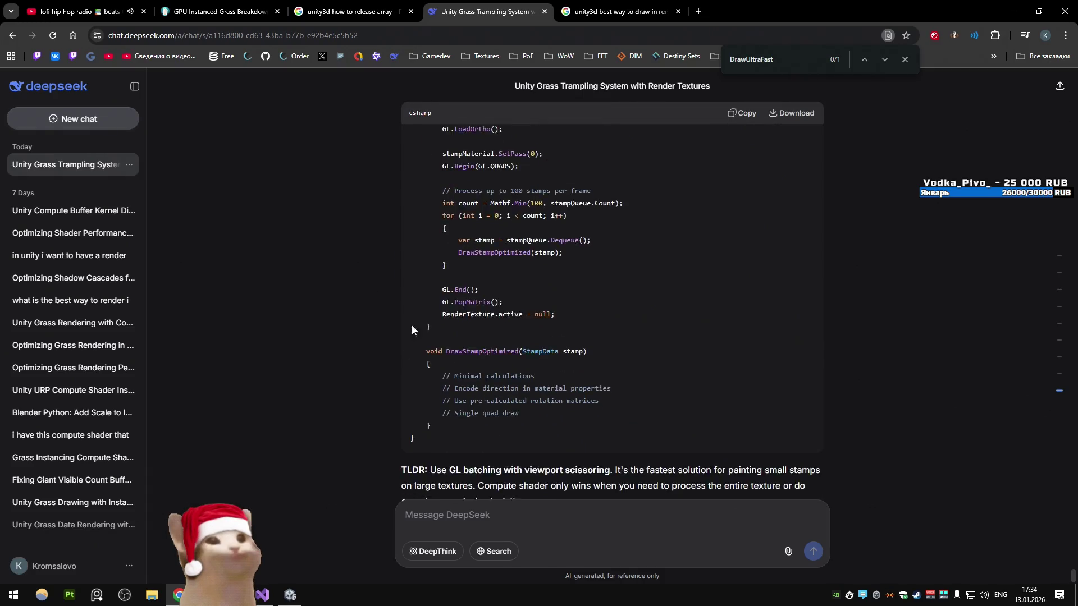
left_click(543, 516)
Step: Send the follow-up question 'does this work in urp?' to DeepSeek
type("does th")
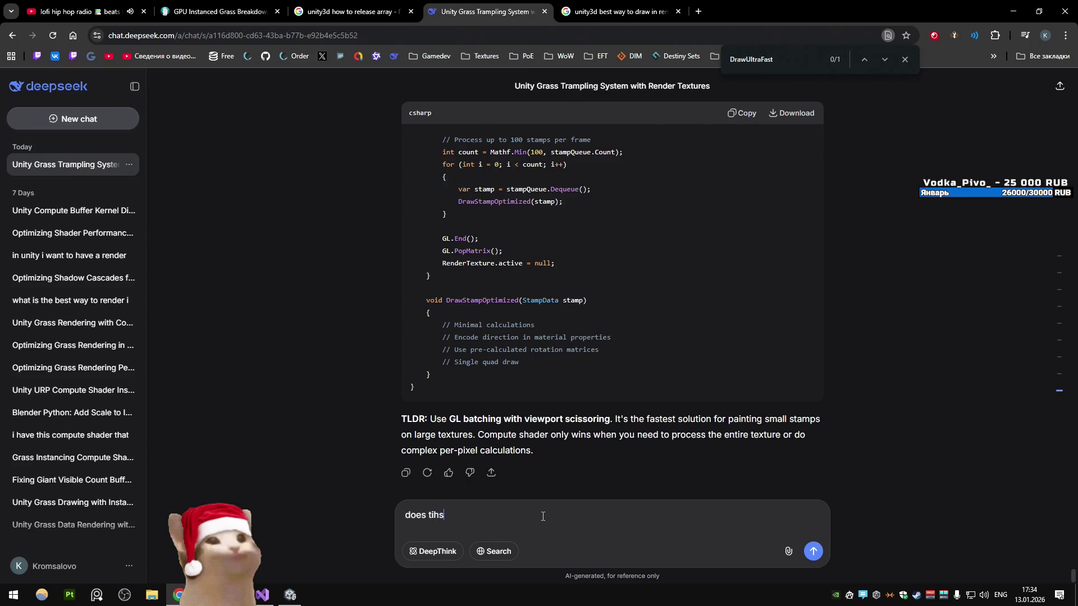
type("is work in urp")
type("?")
key("Return")
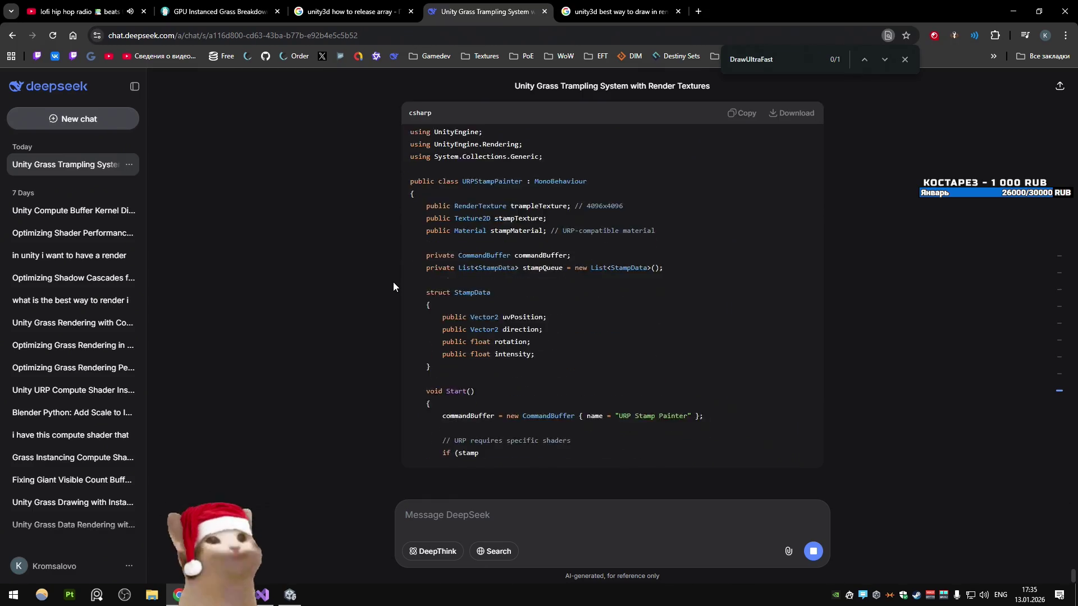
Step: Read the reply's explanation of why GL drawing fails in URP and its commandBuffer field
scroll(367, 288, "up", 5)
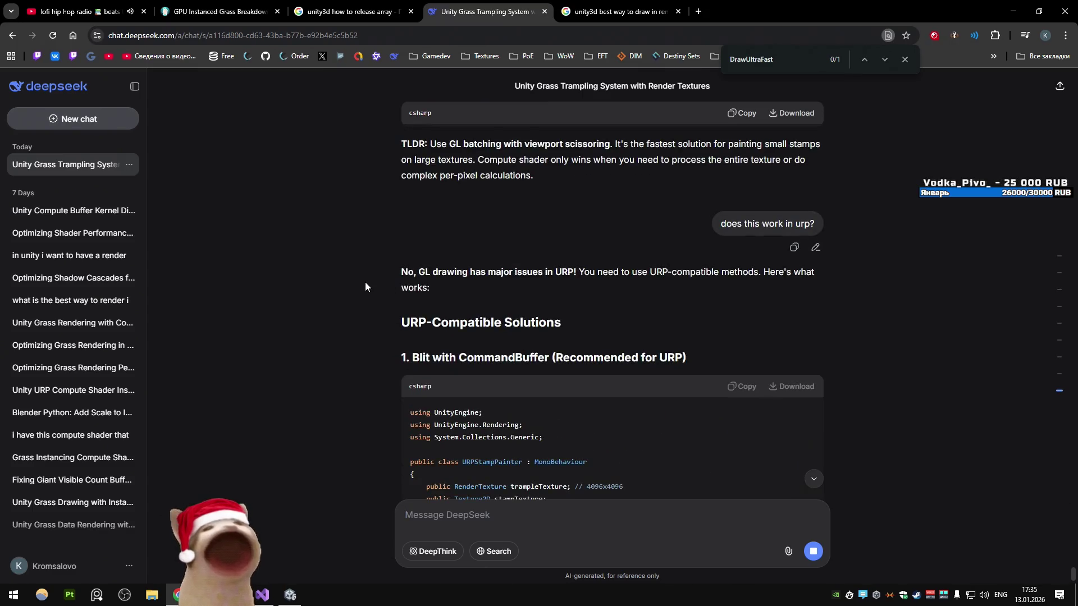
scroll(365, 278, "down", 1)
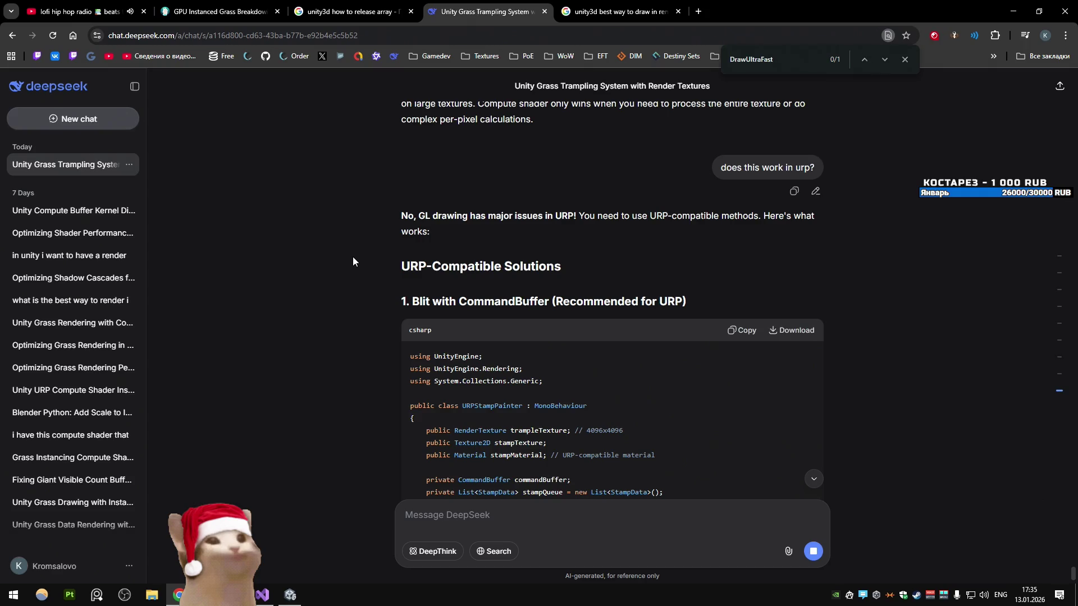
triple_click(460, 230)
left_click(457, 231)
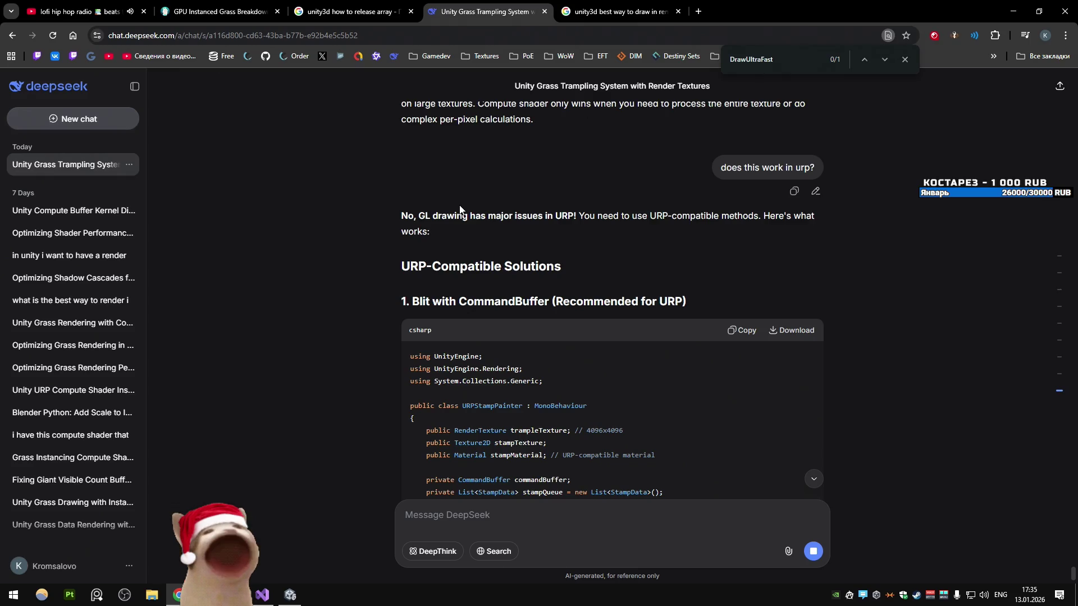
scroll(331, 220, "down", 2)
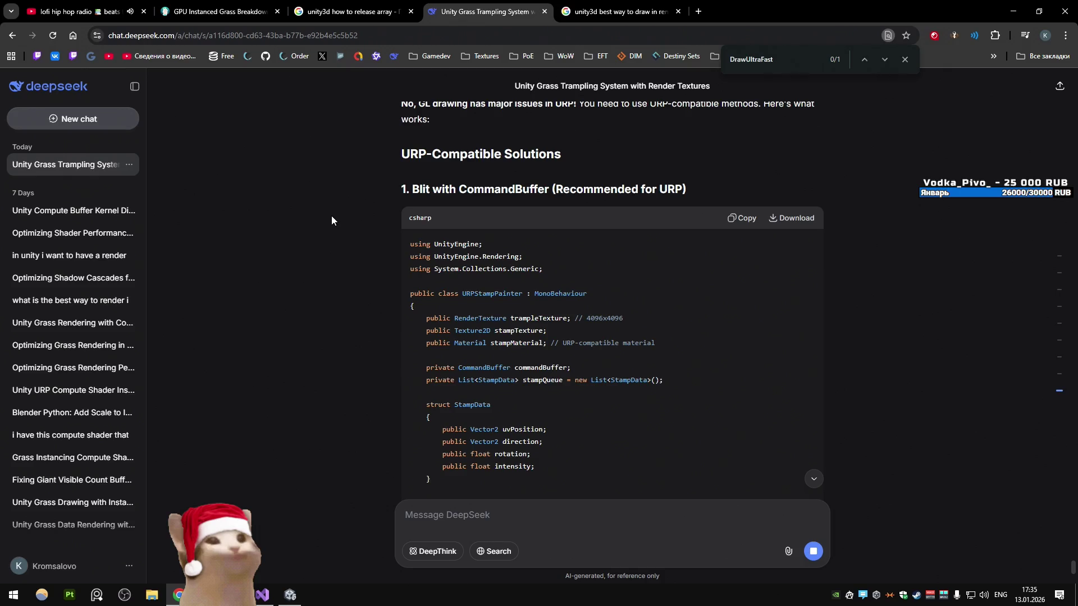
scroll(331, 220, "down", 2)
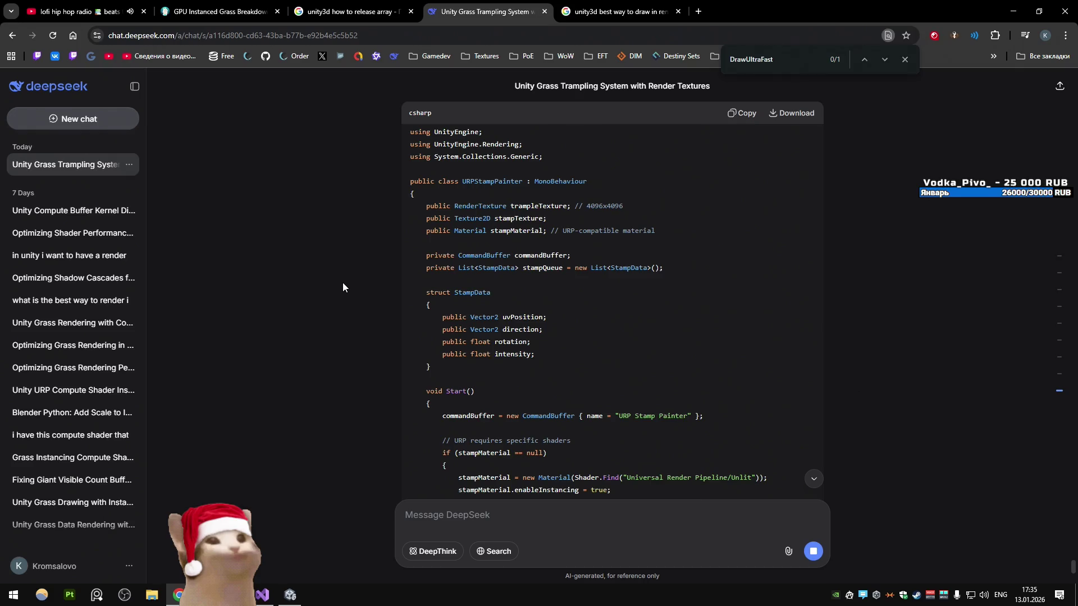
double_click(522, 257)
Step: Read the DrawStampCommandBuffer method and the code down to GetQuadMesh
scroll(263, 300, "down", 2)
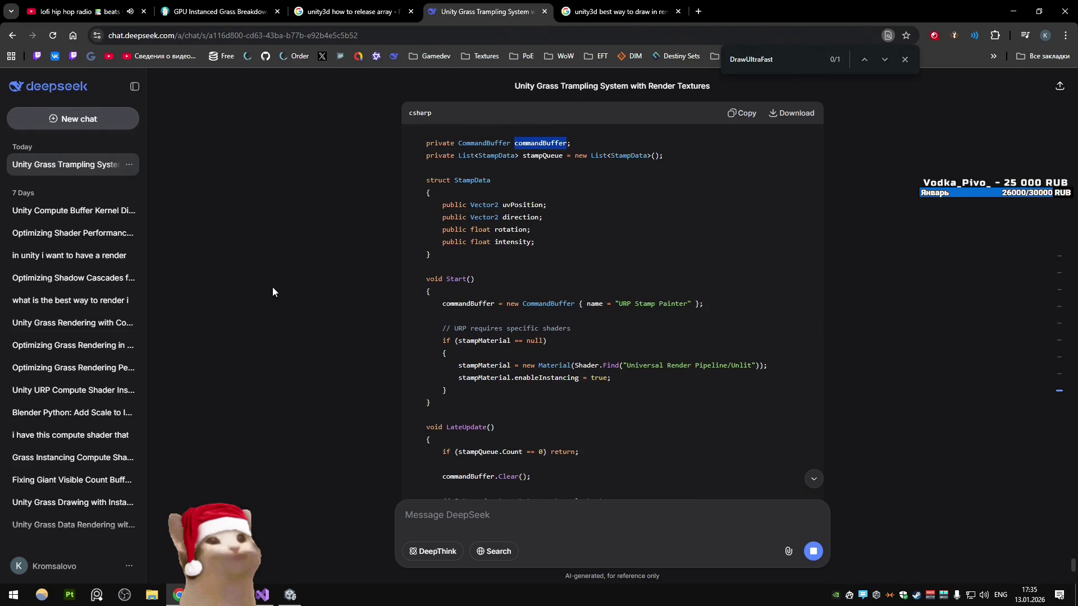
scroll(359, 263, "down", 2)
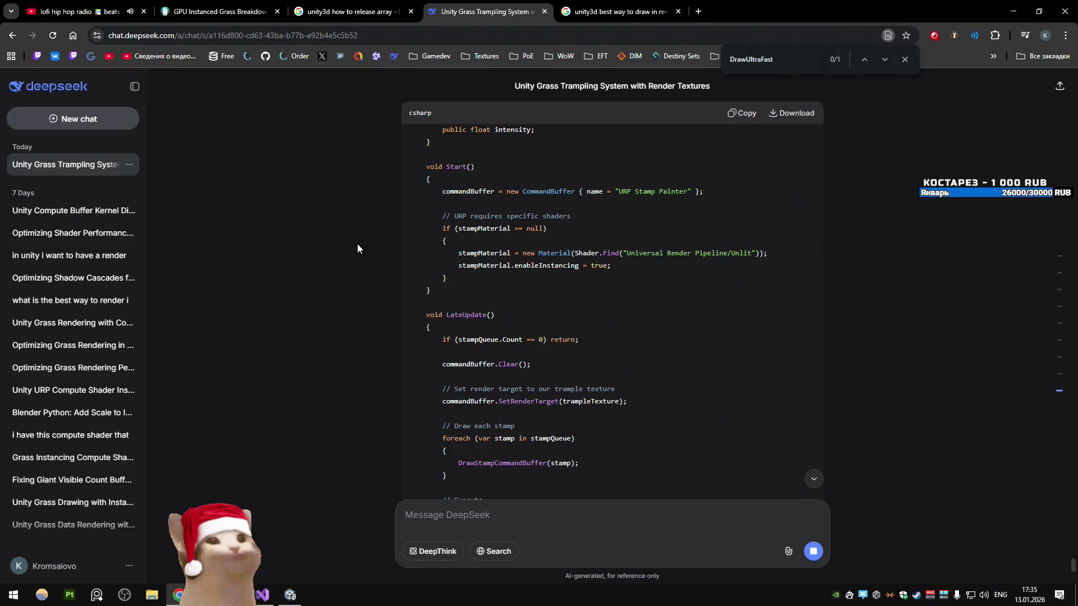
scroll(357, 246, "down", 2)
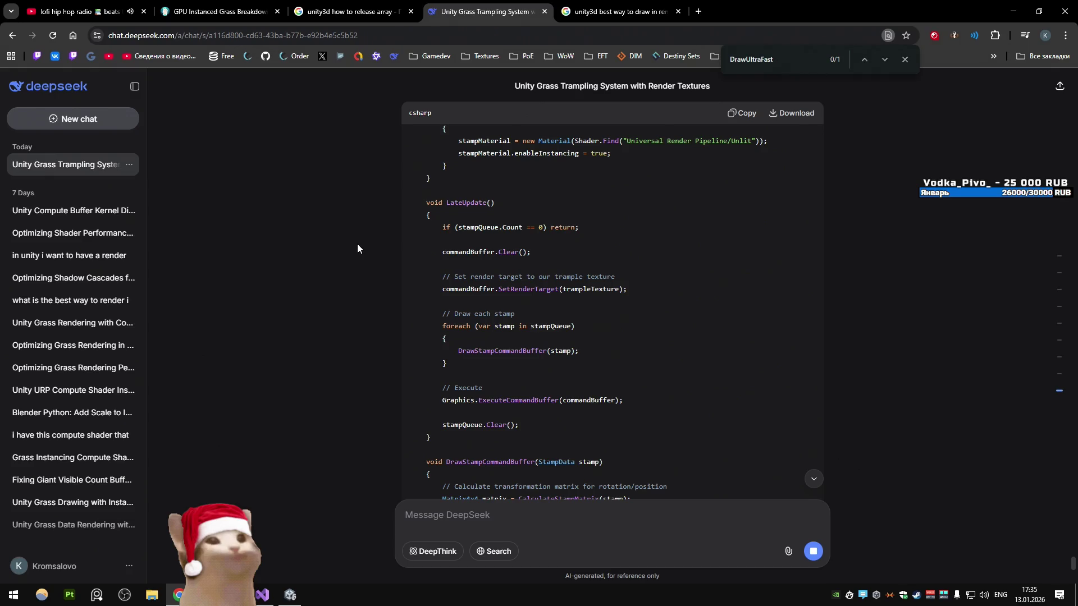
scroll(357, 243, "up", 1)
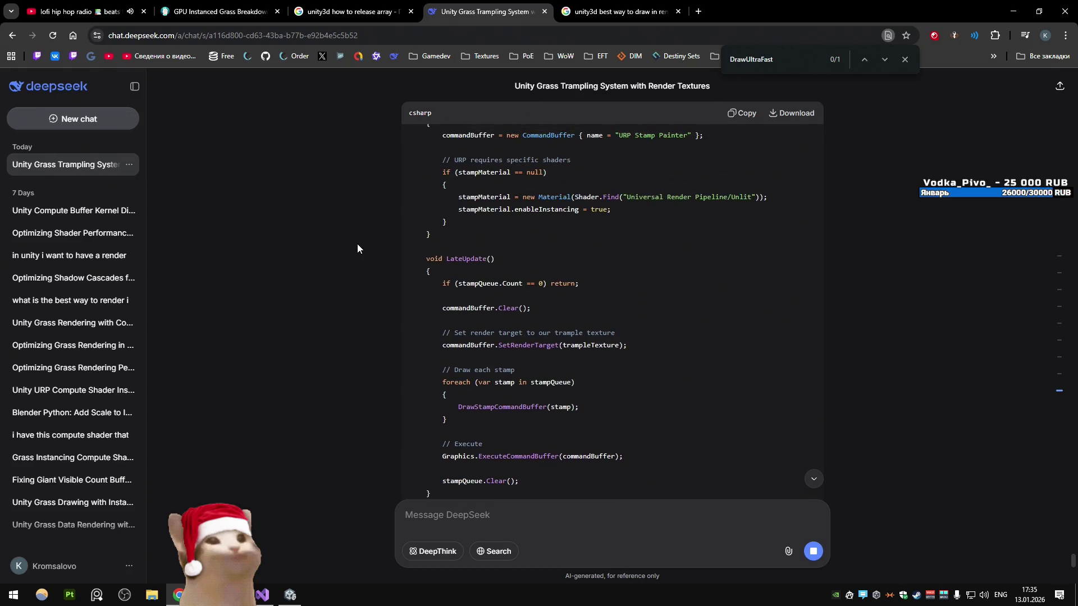
scroll(339, 237, "down", 2)
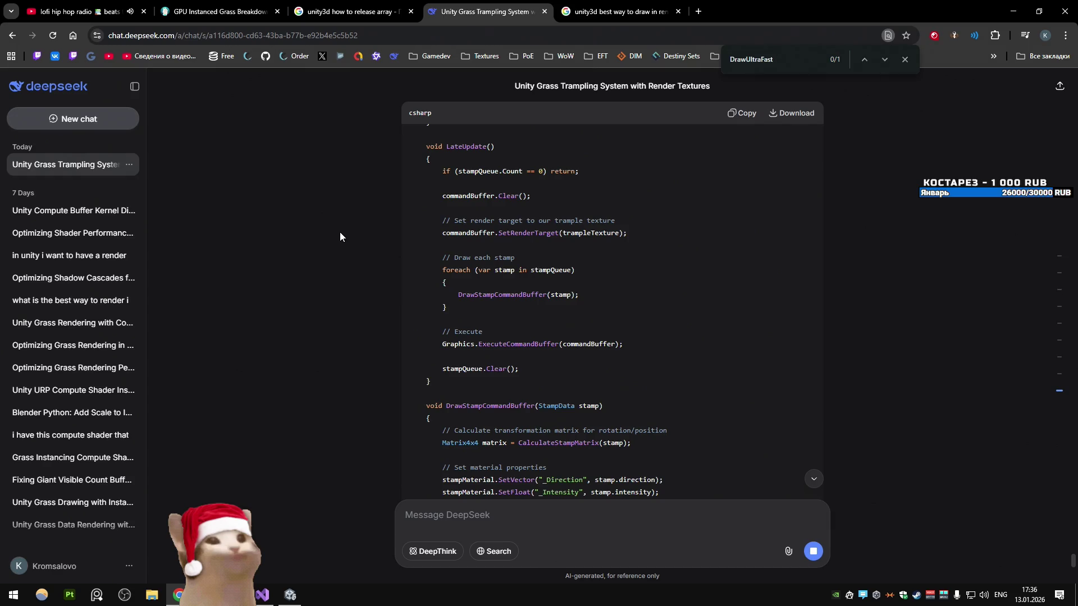
double_click(512, 291)
scroll(603, 285, "down", 4)
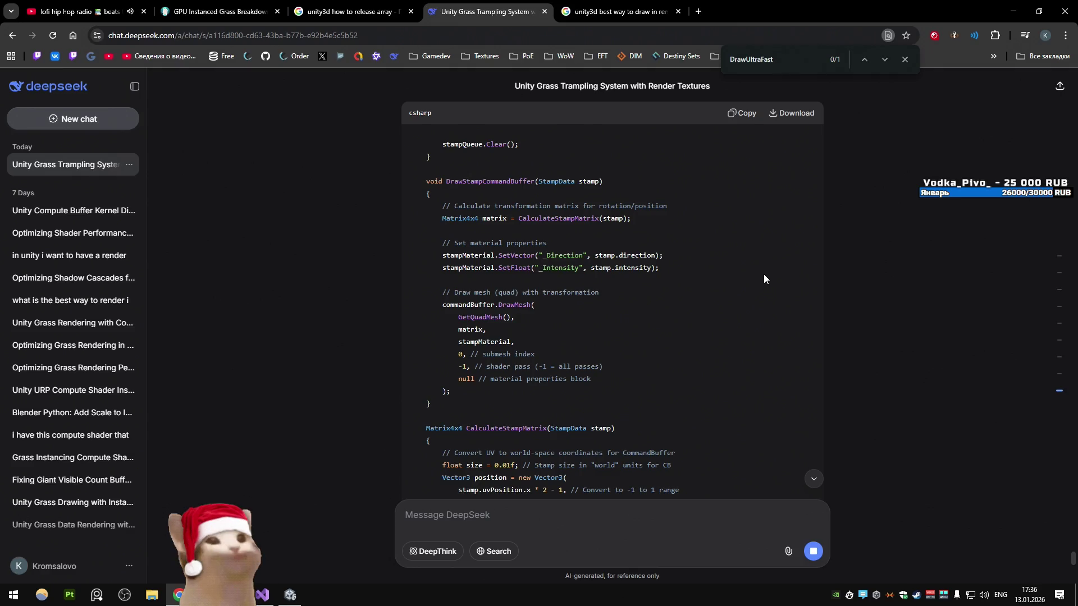
scroll(702, 279, "down", 7)
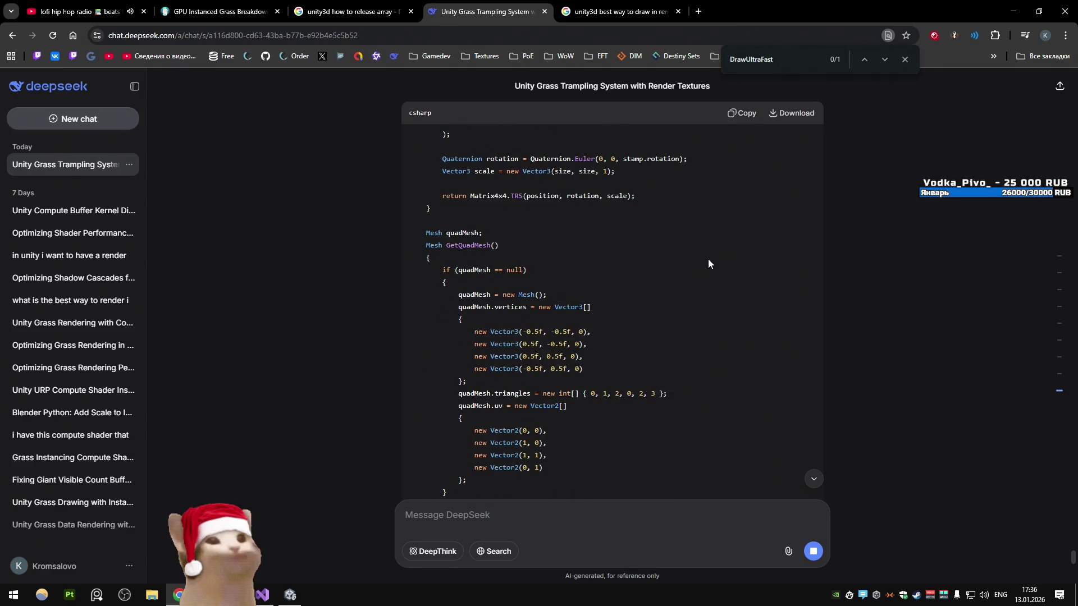
Step: Scroll through the StampRenderFeature renderer feature code and its AddRenderPasses method
scroll(707, 257, "down", 5)
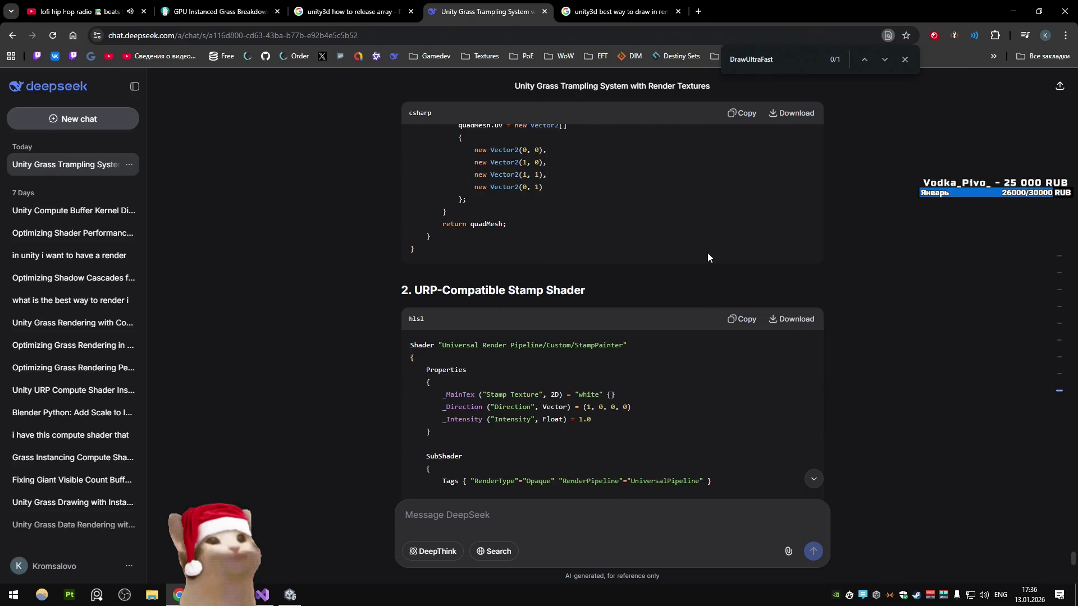
scroll(708, 257, "down", 5)
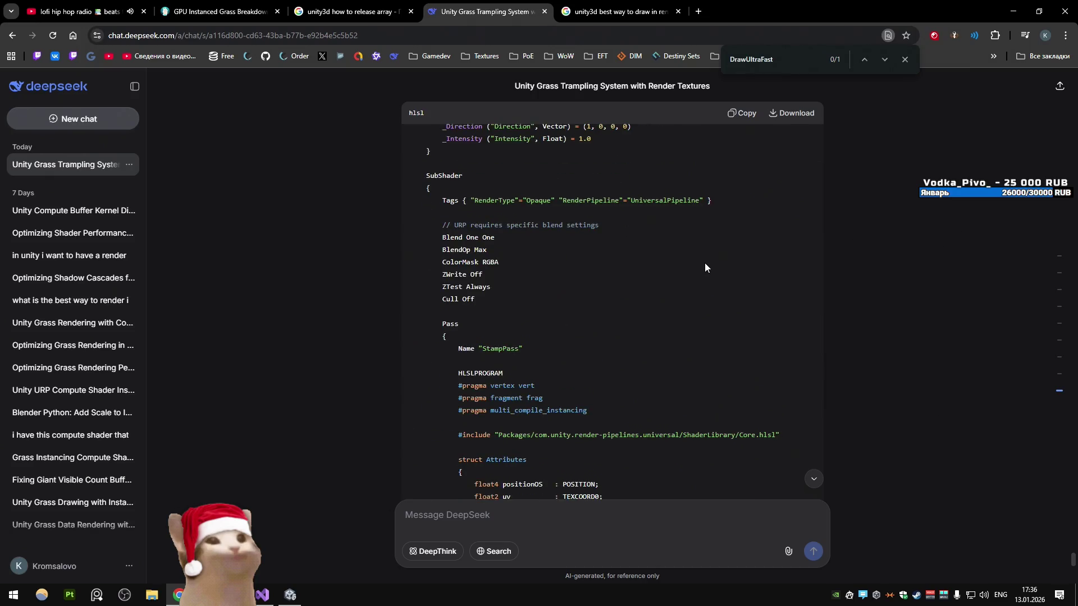
scroll(706, 264, "down", 5)
scroll(706, 259, "down", 8)
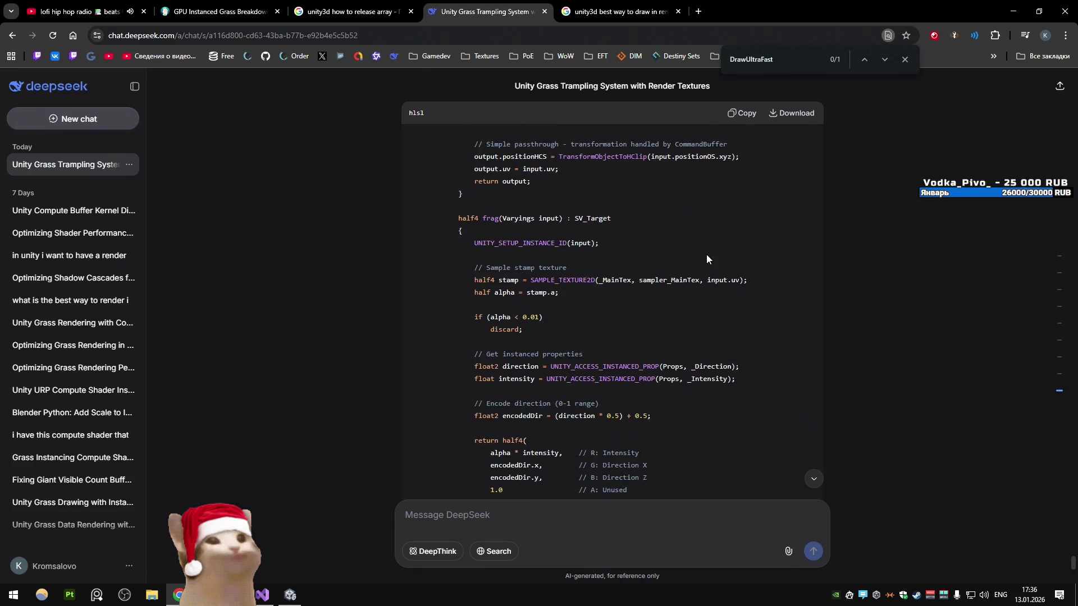
scroll(706, 254, "down", 2)
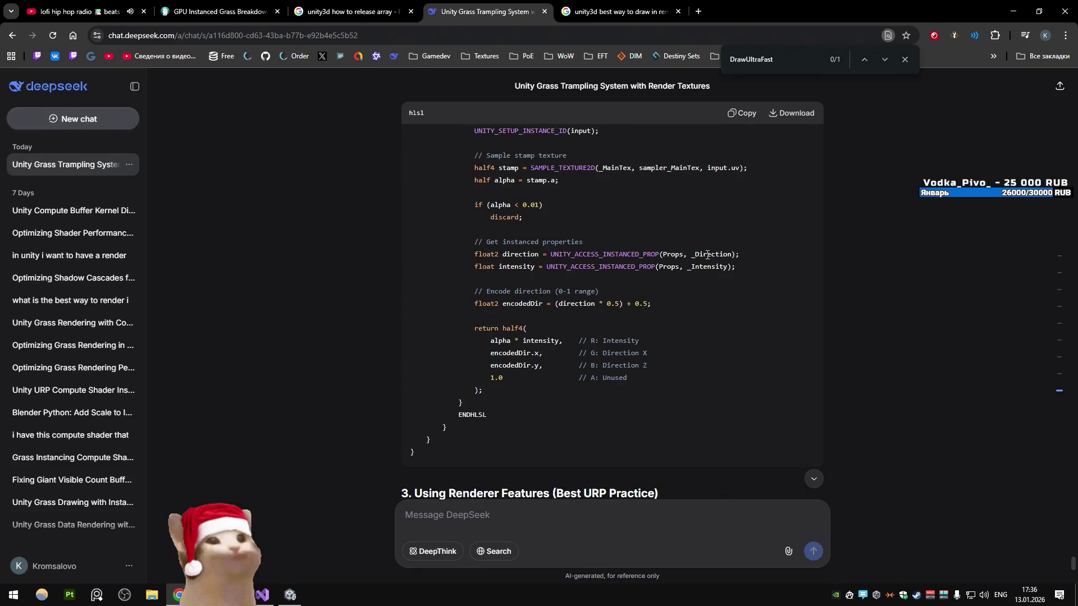
scroll(706, 256, "down", 3)
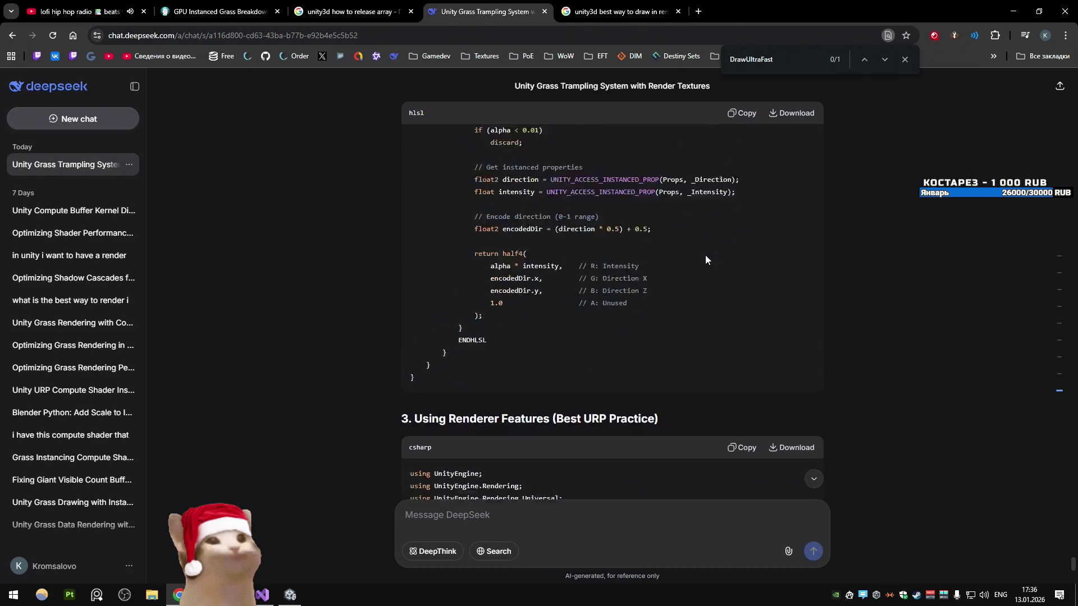
scroll(706, 260, "down", 4)
scroll(706, 260, "up", 1)
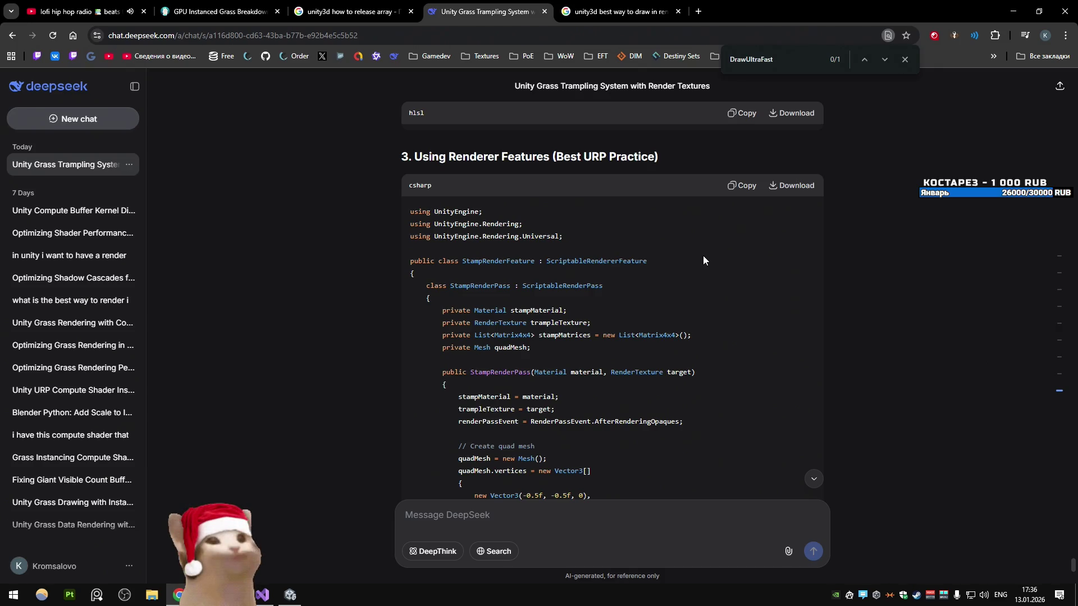
scroll(703, 259, "down", 2)
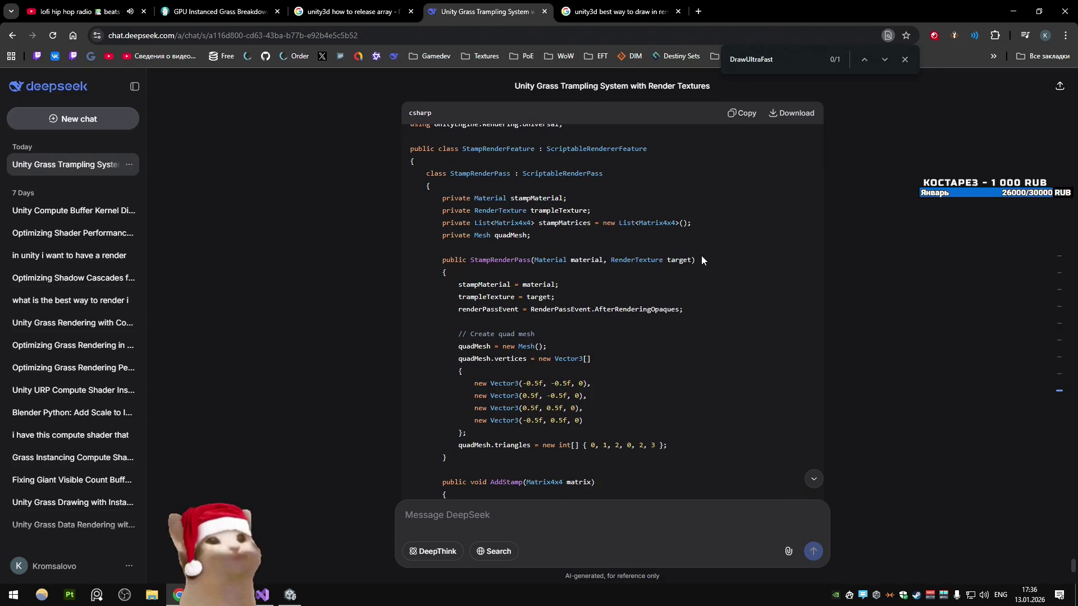
scroll(702, 256, "up", 3)
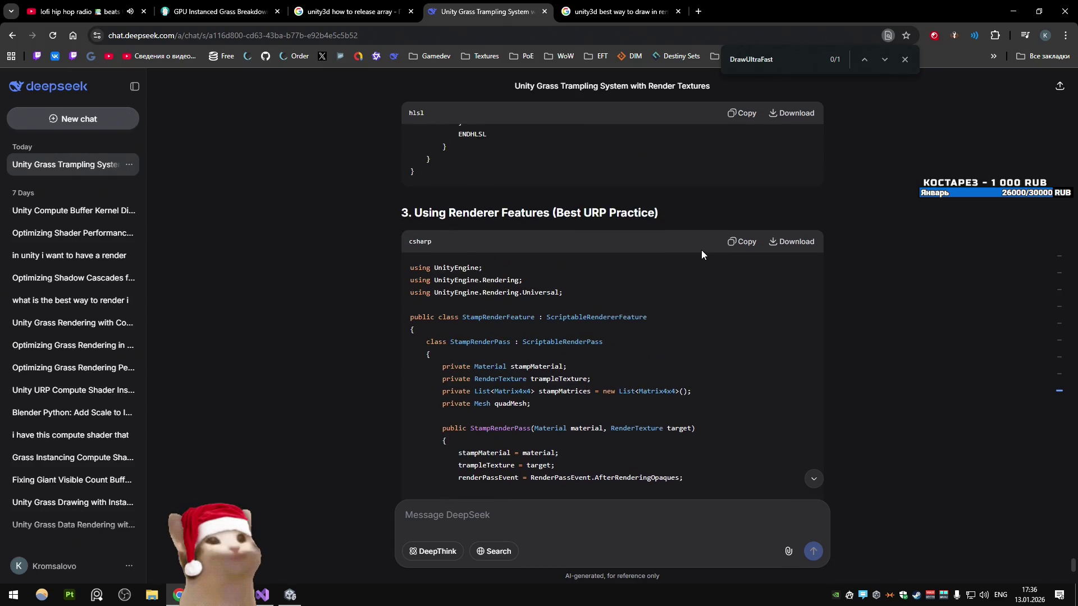
scroll(701, 253, "down", 1)
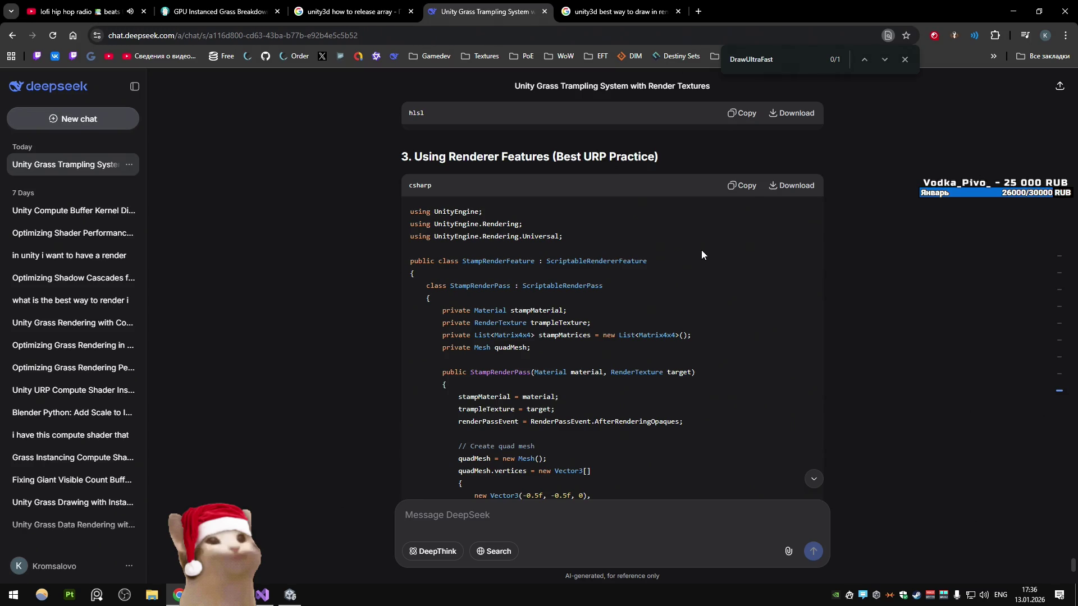
scroll(701, 254, "down", 3)
Step: Continue down to section 4, the URPComputeStampPainter compute-shader alternative
scroll(702, 253, "up", 1)
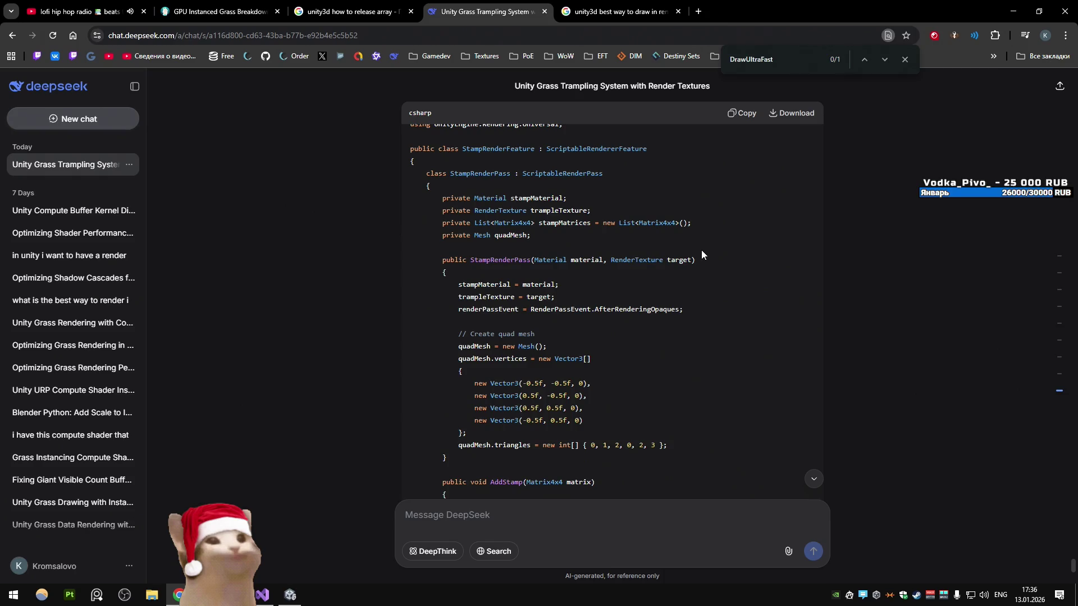
scroll(702, 250, "up", 2)
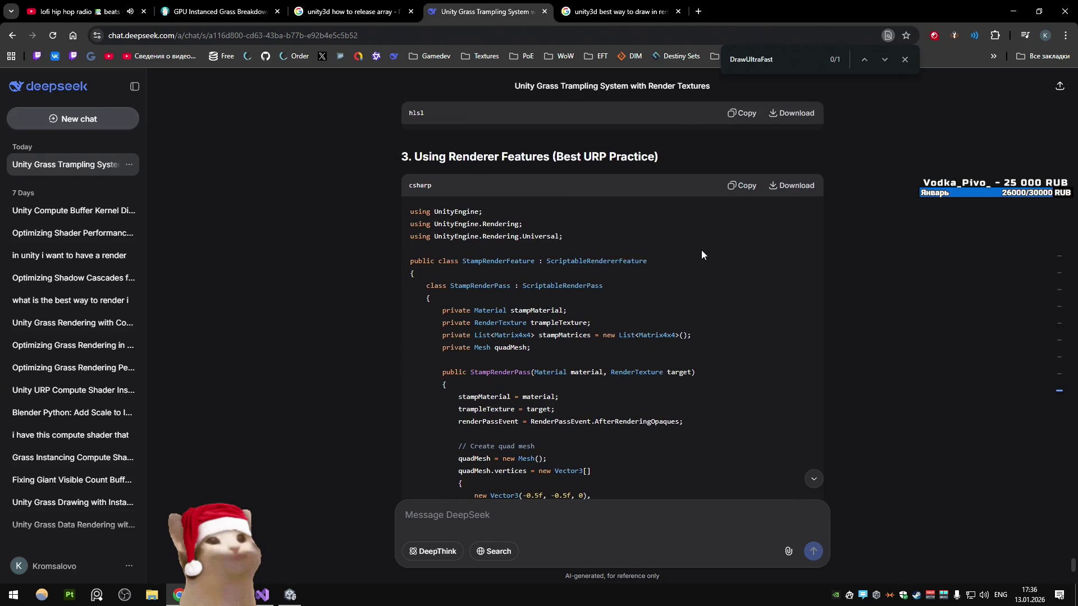
scroll(714, 251, "down", 4)
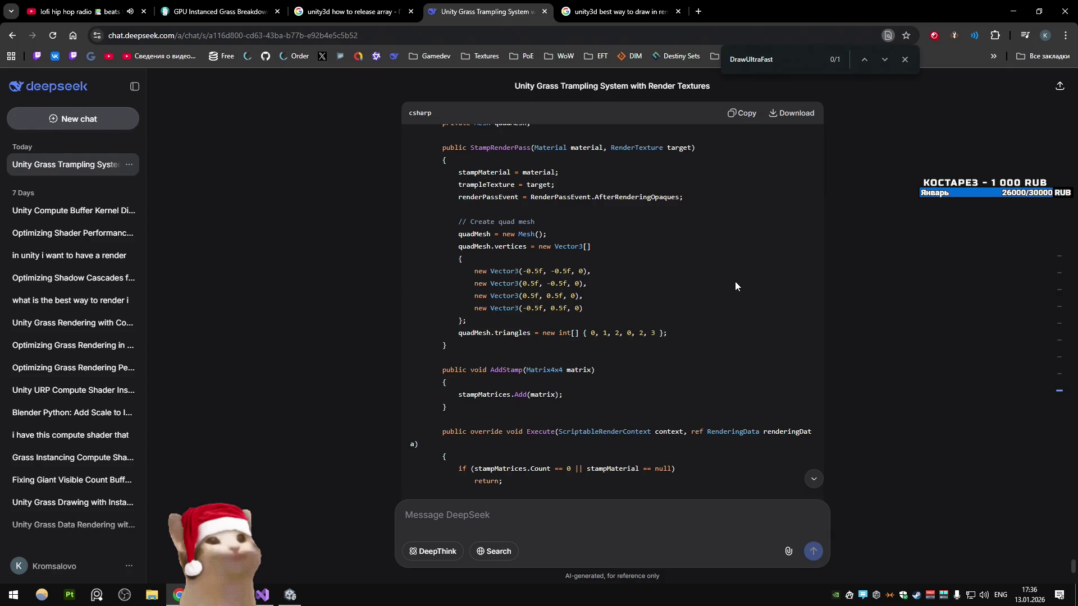
scroll(746, 271, "down", 2)
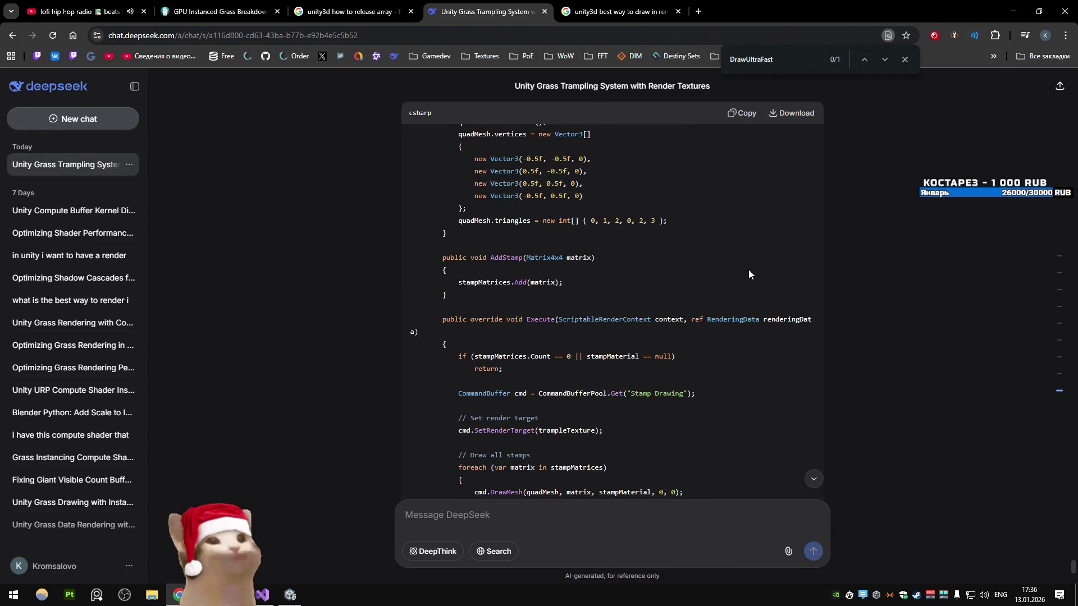
scroll(747, 264, "down", 3)
scroll(747, 264, "up", 12)
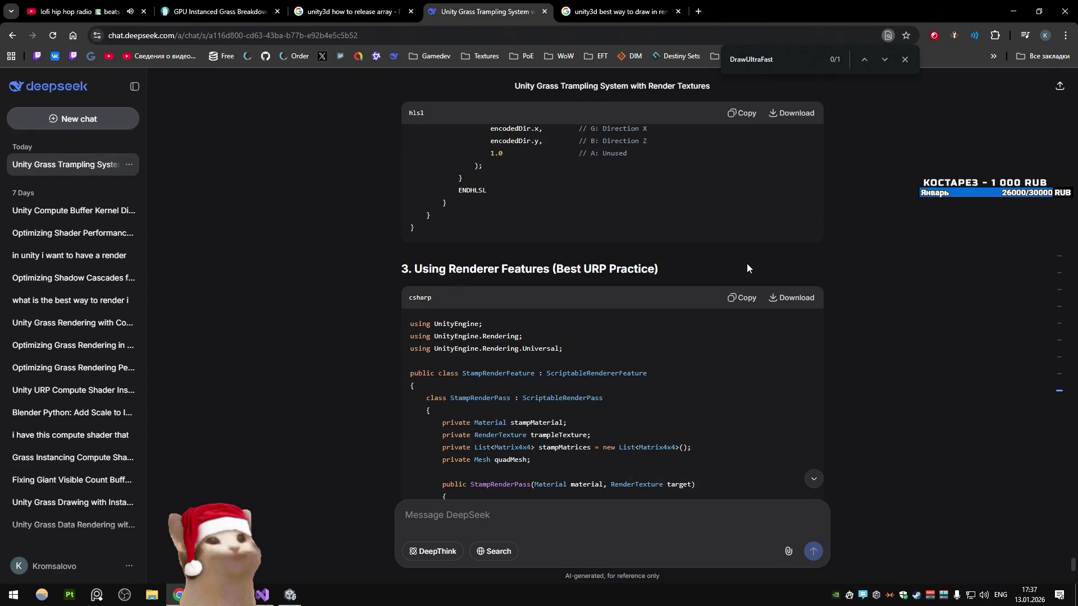
scroll(745, 264, "down", 8)
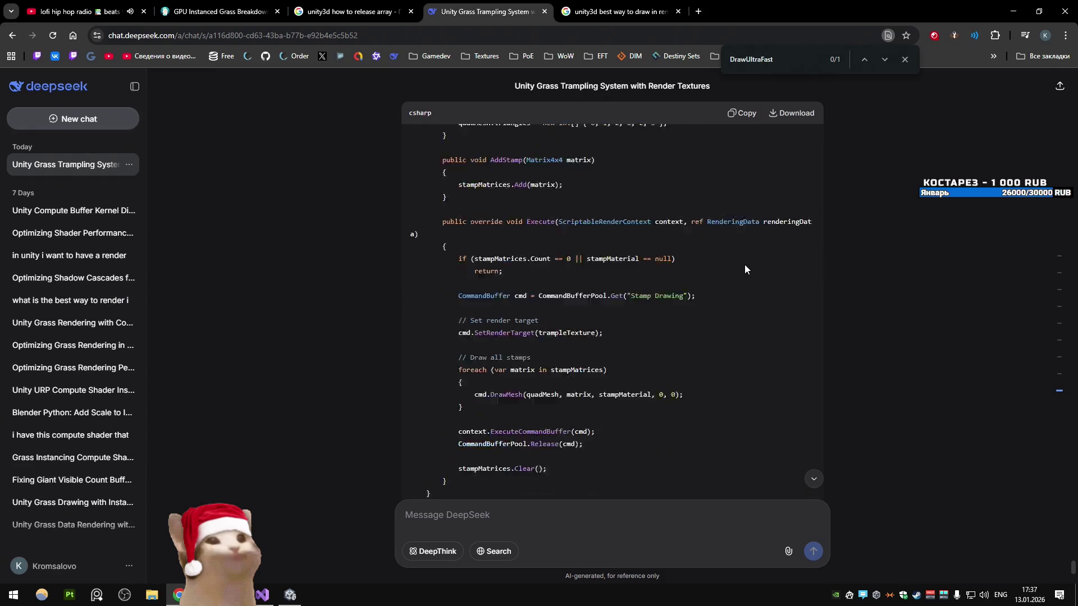
scroll(744, 269, "up", 3)
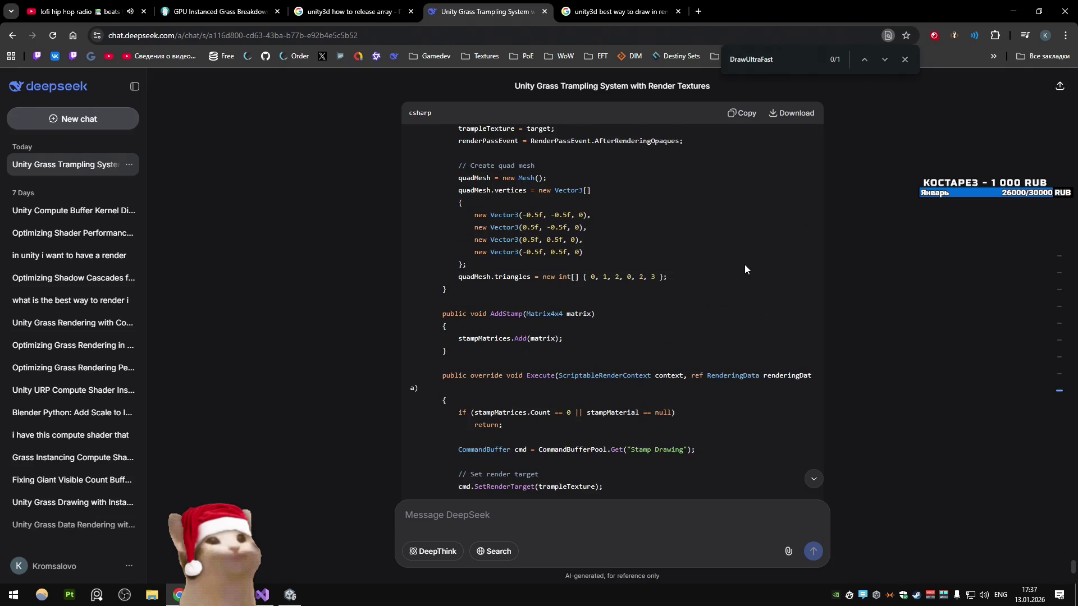
scroll(745, 269, "down", 2)
scroll(744, 264, "down", 2)
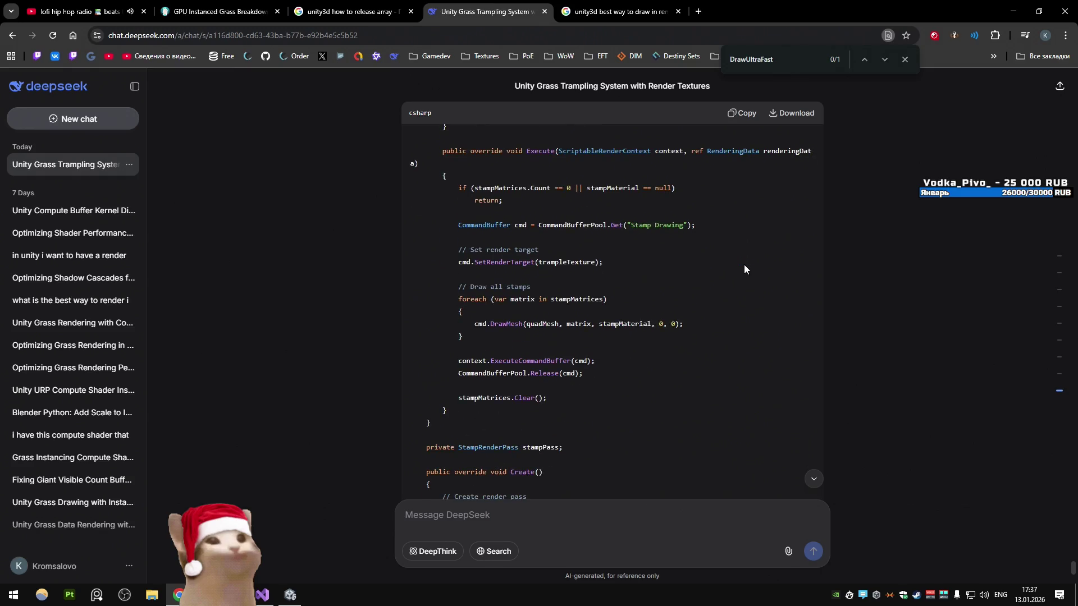
scroll(692, 261, "down", 3)
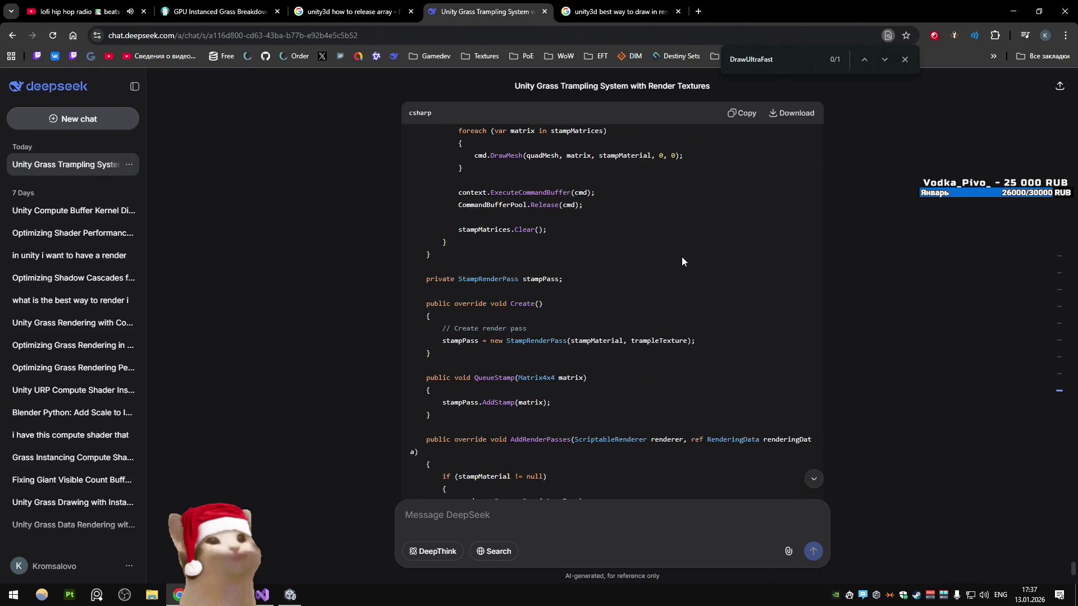
scroll(681, 260, "down", 3)
scroll(680, 260, "down", 3)
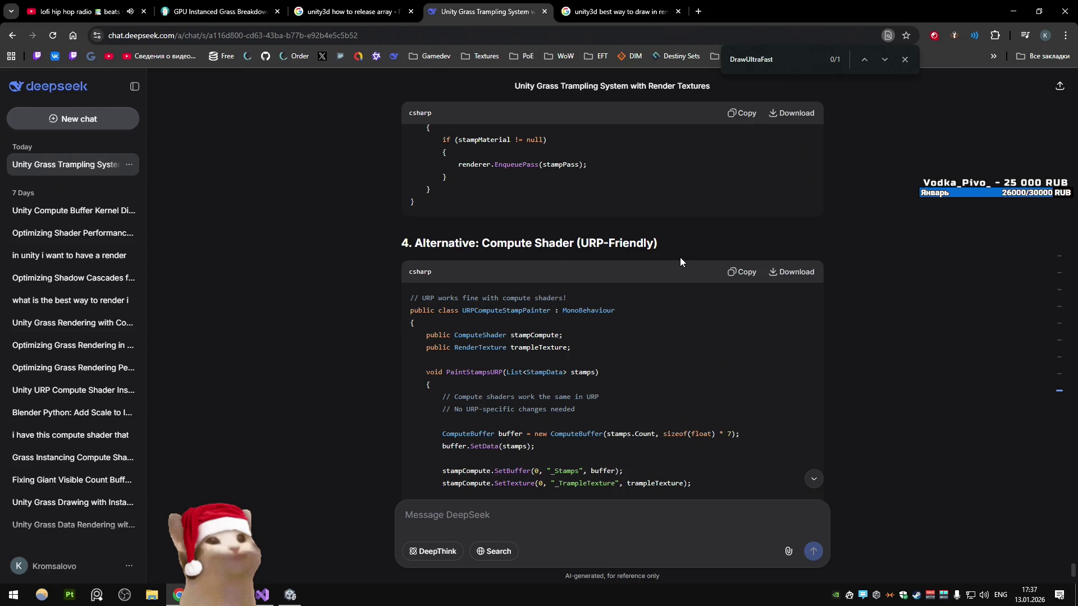
Step: Read the list of GL drawing issues in URP, highlighting the first two
scroll(679, 258, "down", 2)
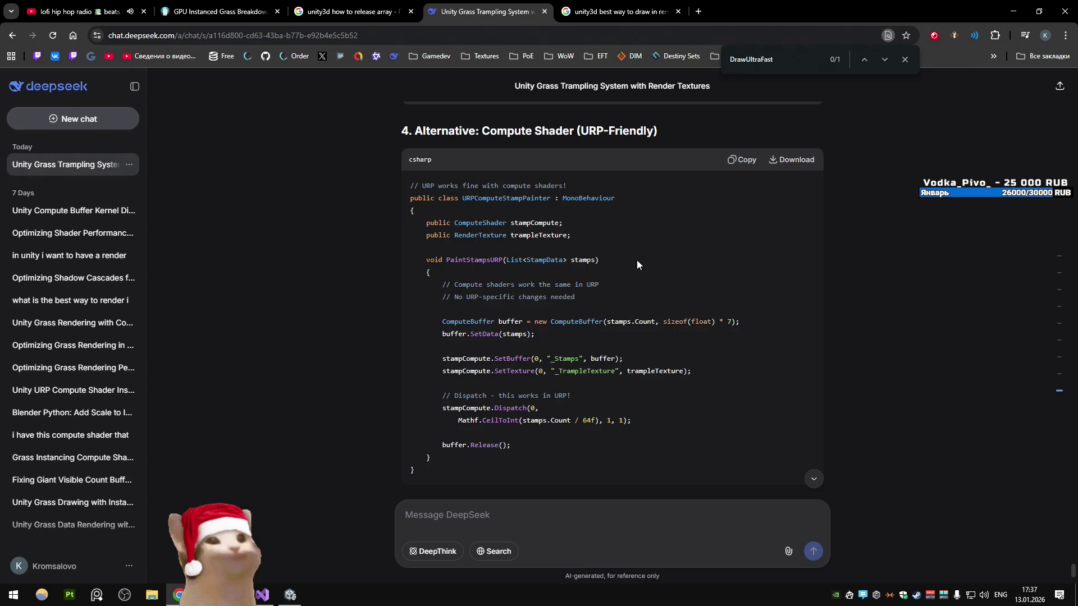
scroll(636, 261, "down", 4)
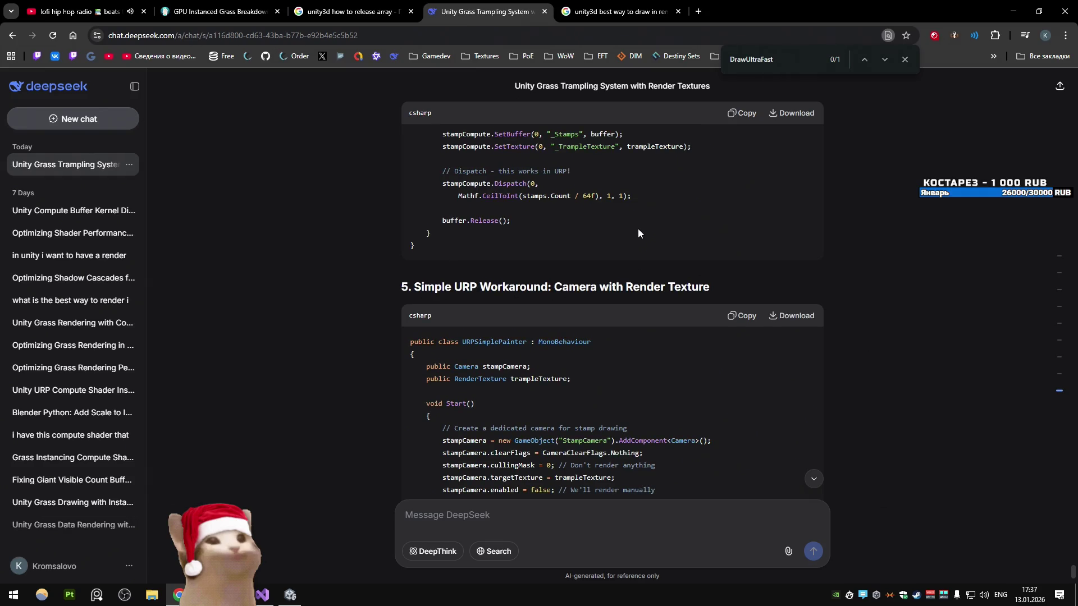
scroll(638, 230, "down", 8)
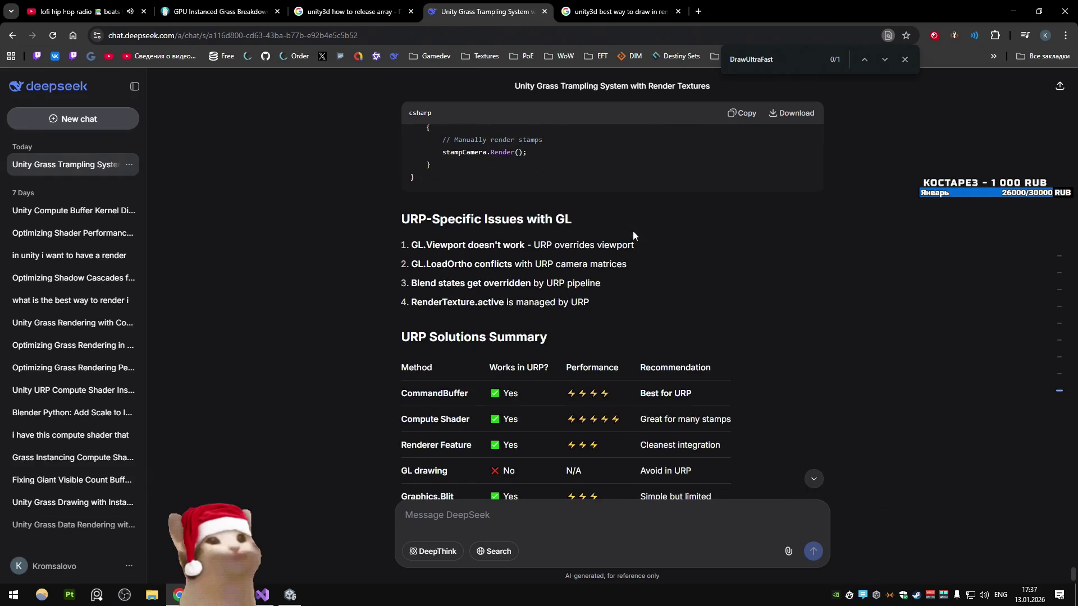
scroll(299, 203, "down", 1)
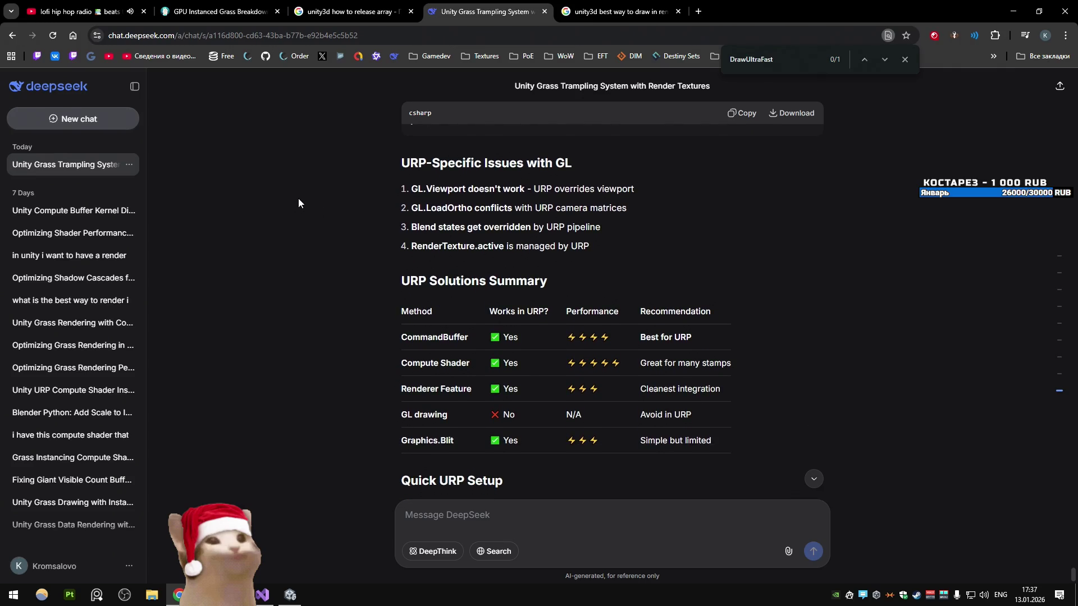
left_click_drag(357, 190, 669, 207)
left_click(364, 181)
left_click_drag(364, 181, 662, 209)
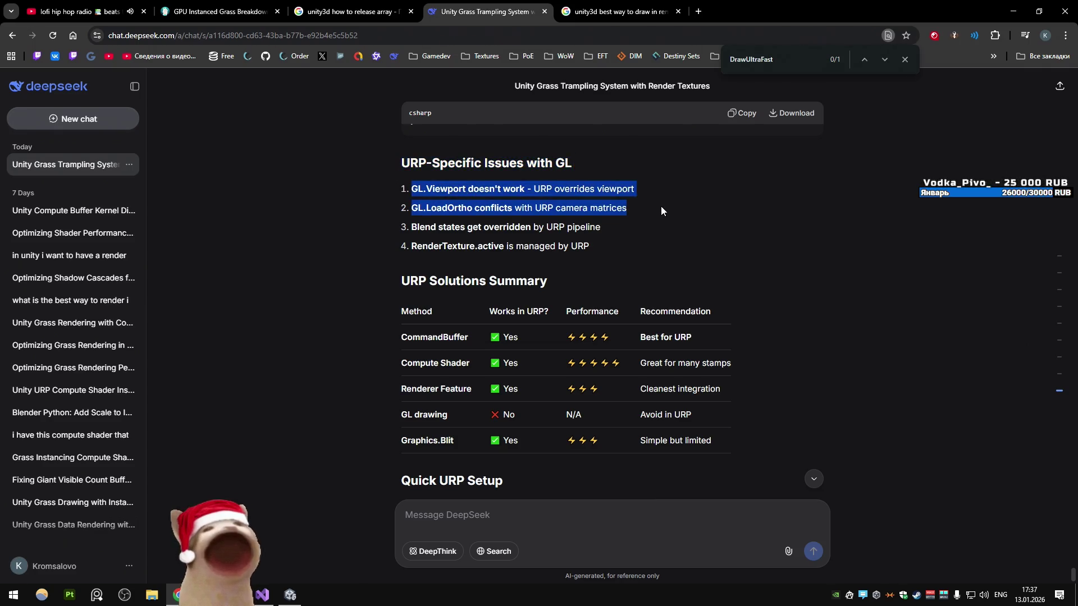
left_click(370, 186)
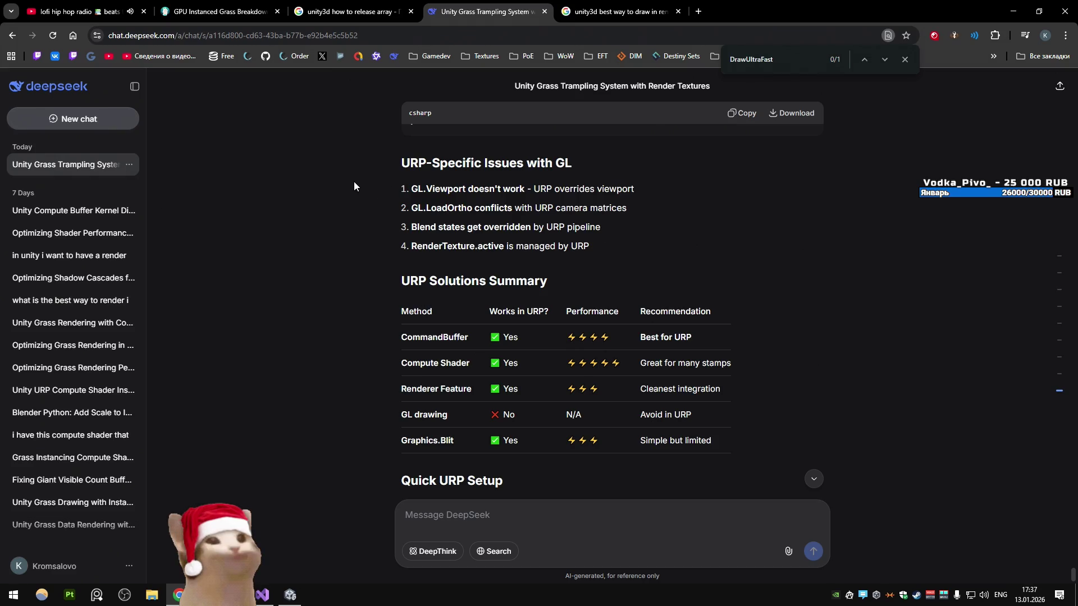
scroll(354, 187, "down", 1)
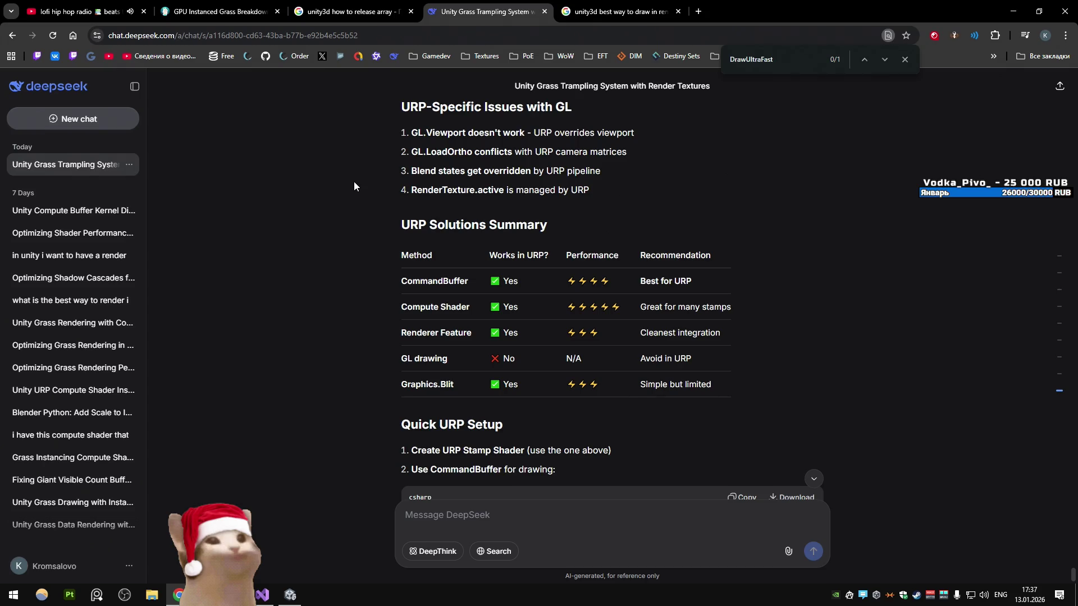
Step: Review the comparison table's CommandBuffer recommendation and performance rating, then reach the Bottom Line
left_click_drag(639, 255, 668, 281)
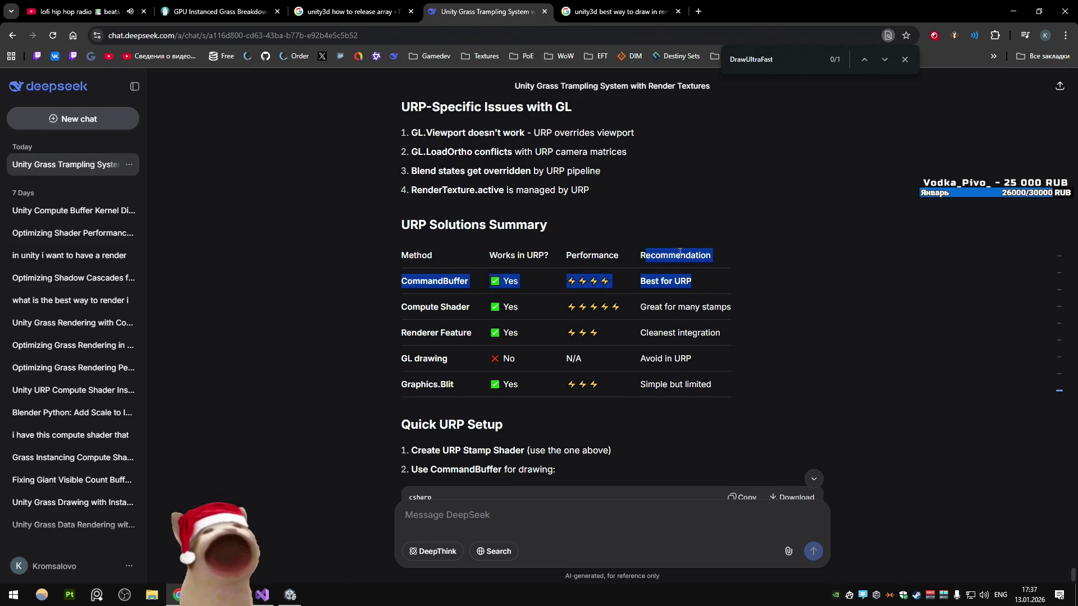
left_click(666, 268)
scroll(323, 207, "down", 2)
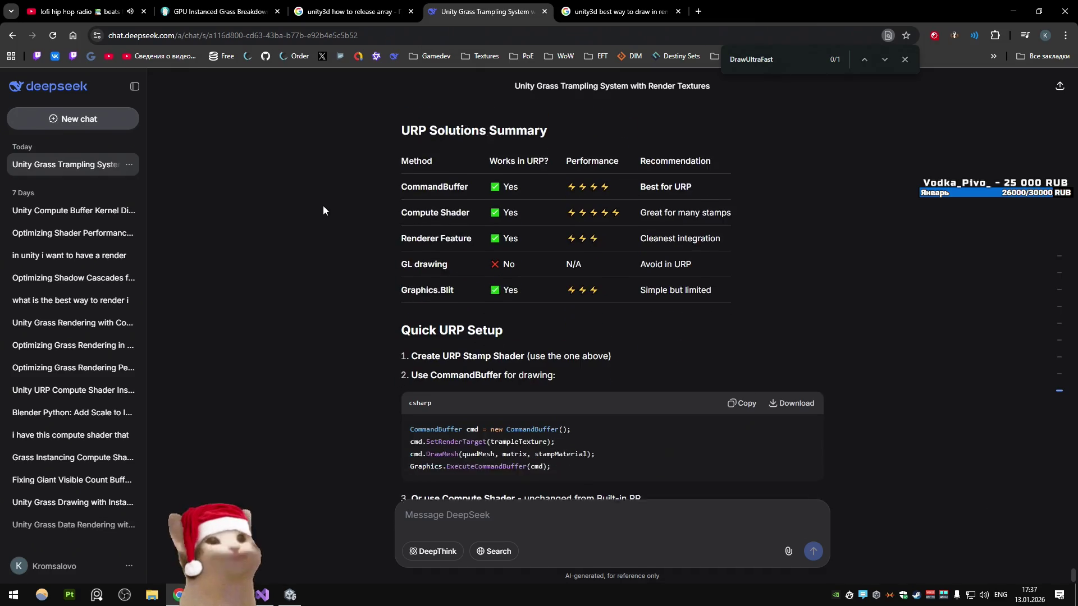
scroll(323, 210, "up", 1)
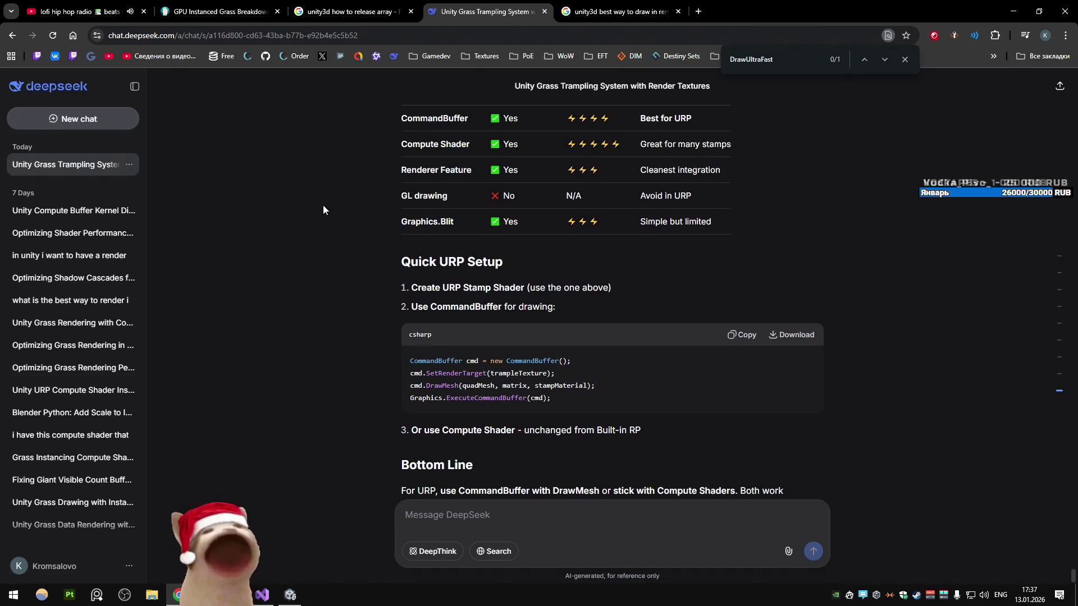
left_click_drag(639, 170, 705, 171)
scroll(708, 236, "up", 2)
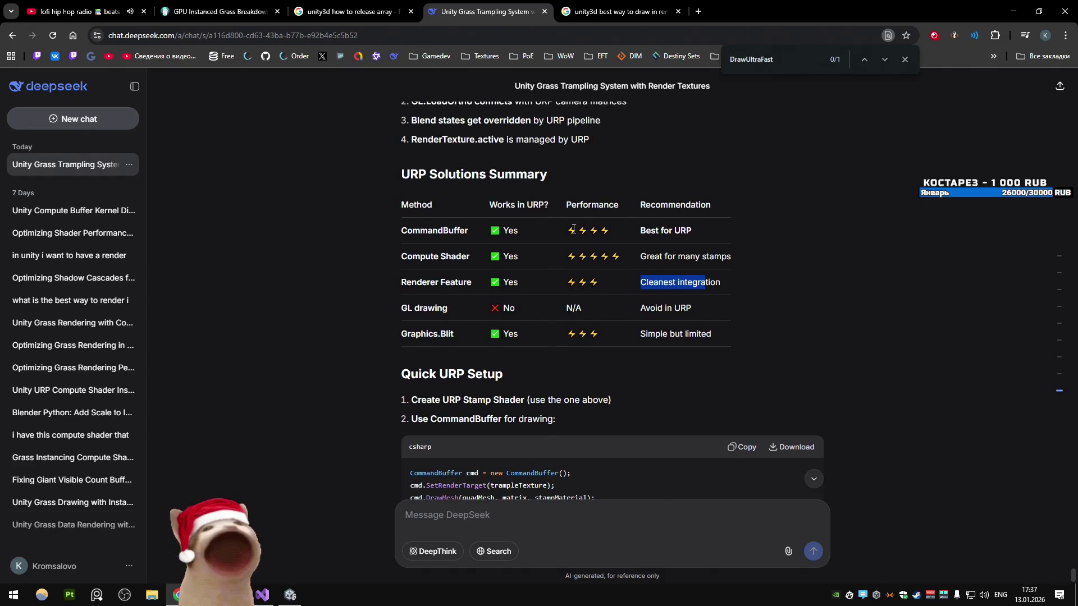
left_click_drag(611, 230, 578, 230)
scroll(313, 212, "down", 3)
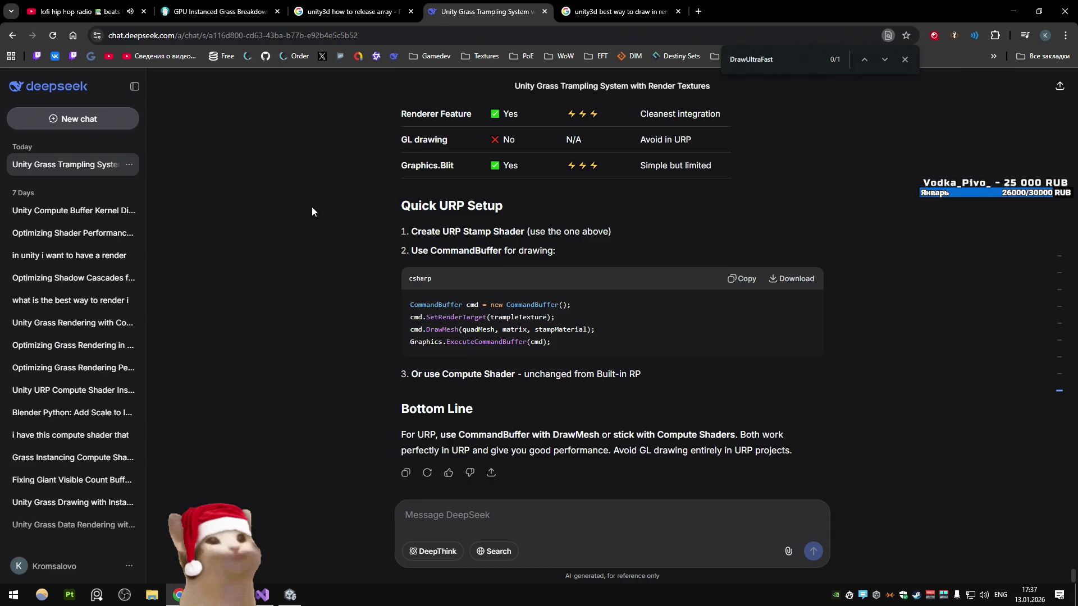
Step: Close the DeepSeek chat and the render texture and array release search tabs
key("ctrl+w")
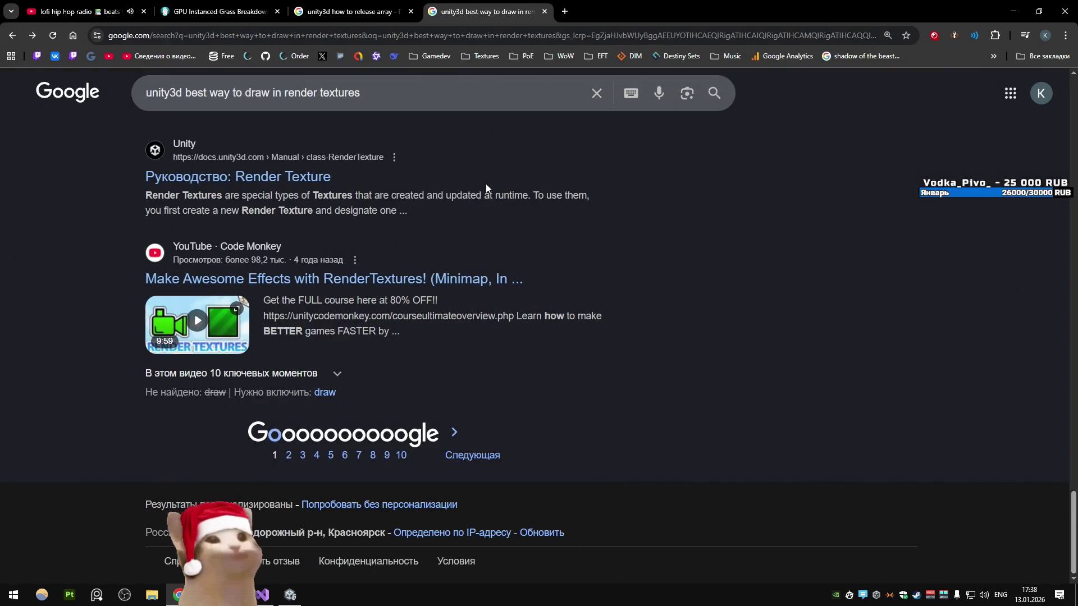
key("ctrl+w")
scroll(447, 134, "down", 9)
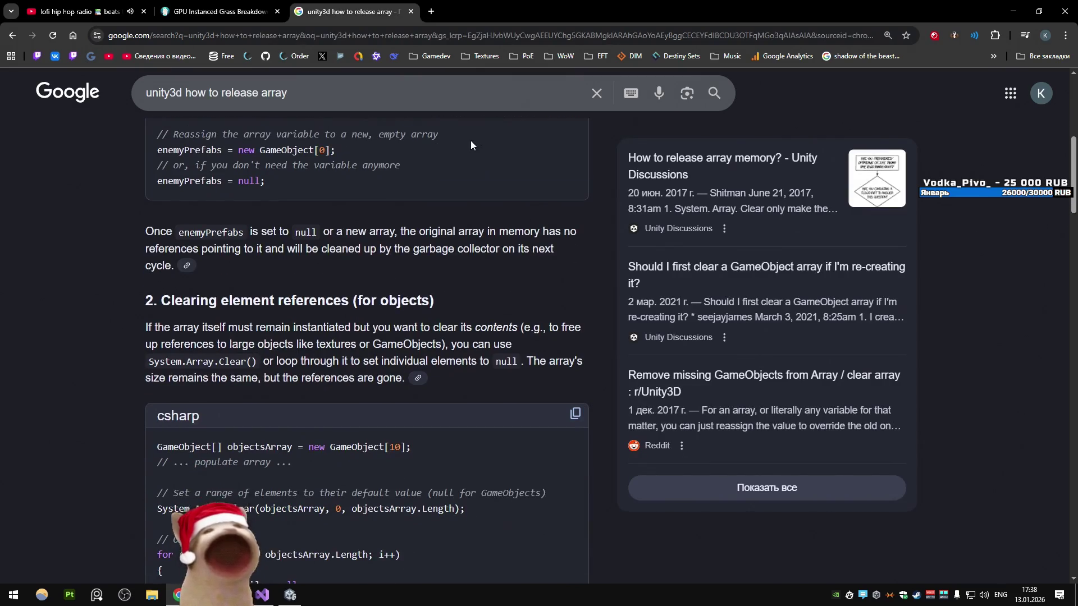
scroll(391, 172, "down", 5)
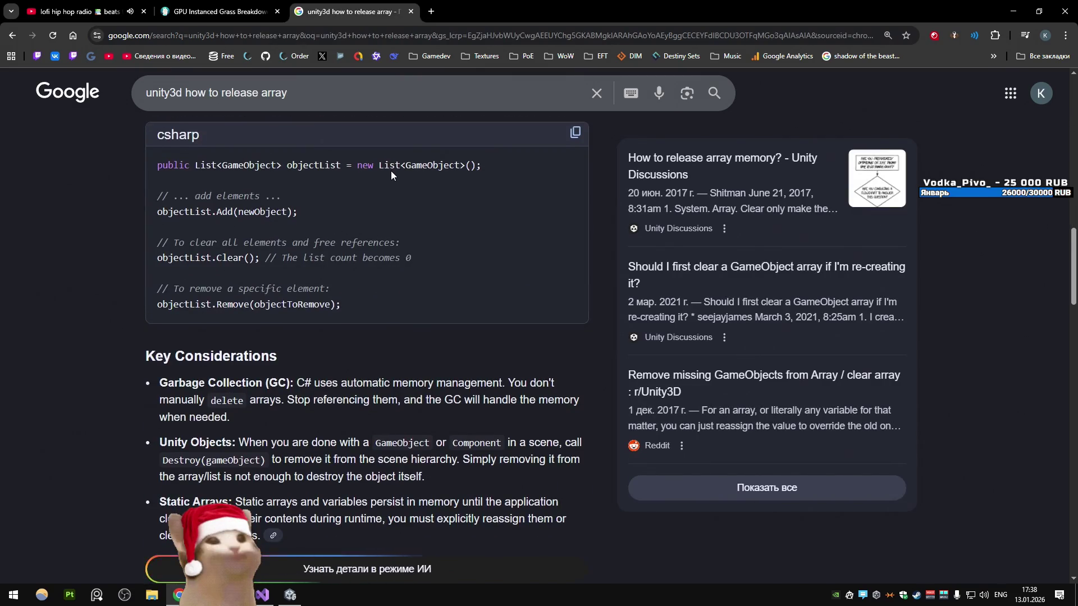
key("ctrl+w")
Step: Skim the GPU Instanced Grass tutorial and close its tab
scroll(278, 219, "down", 10)
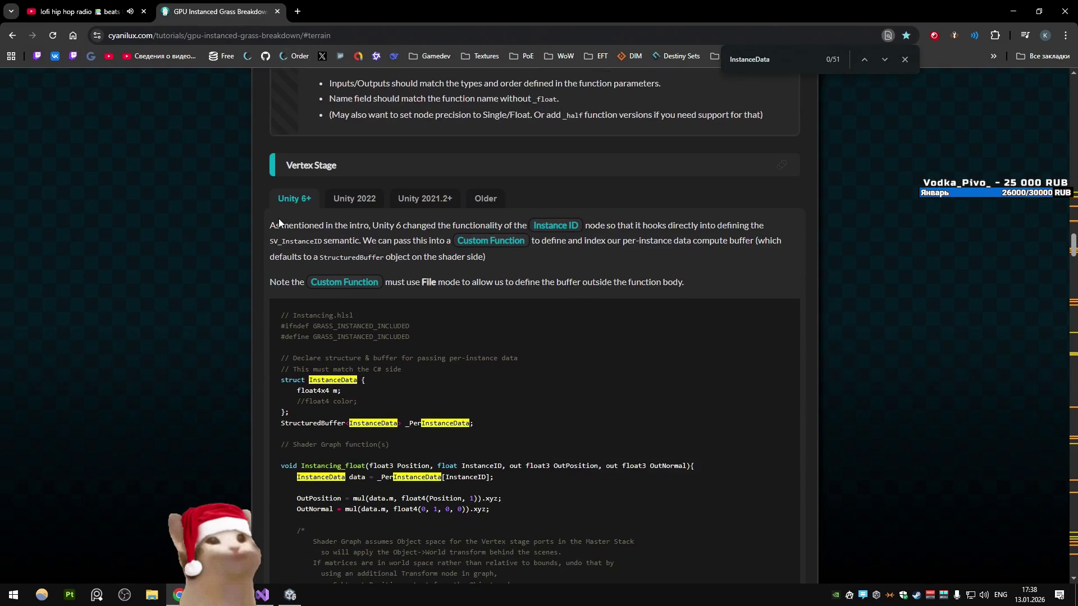
scroll(278, 218, "up", 8)
scroll(268, 213, "down", 15)
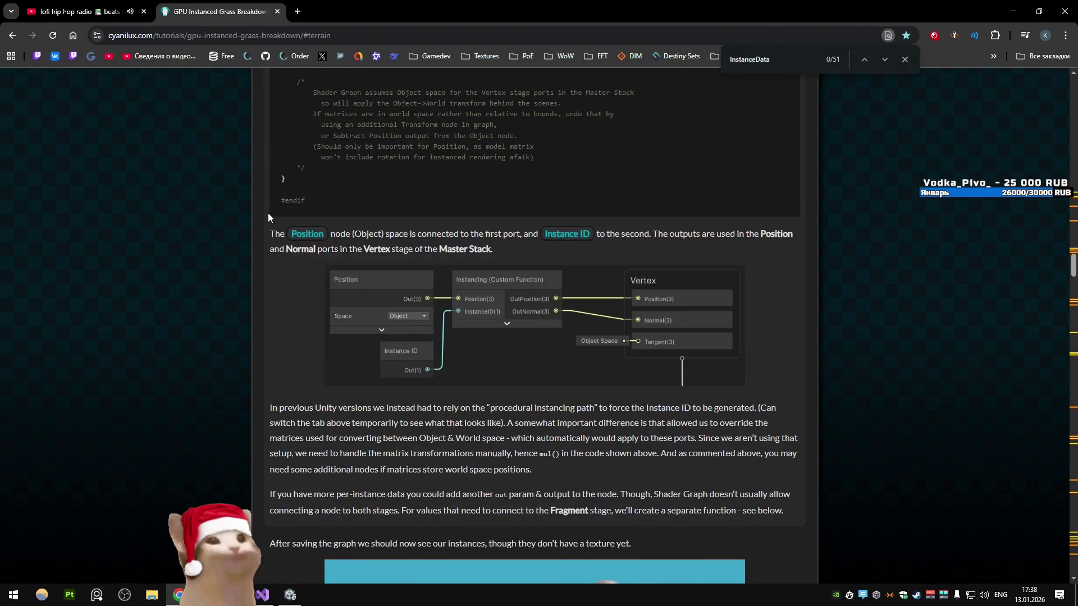
scroll(268, 211, "down", 20)
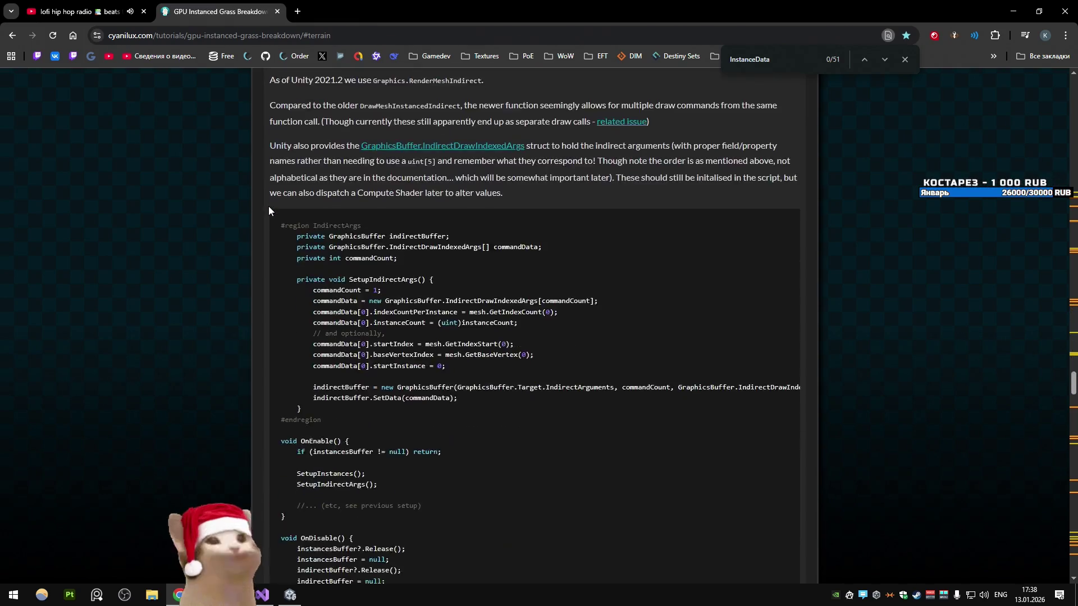
scroll(270, 208, "down", 15)
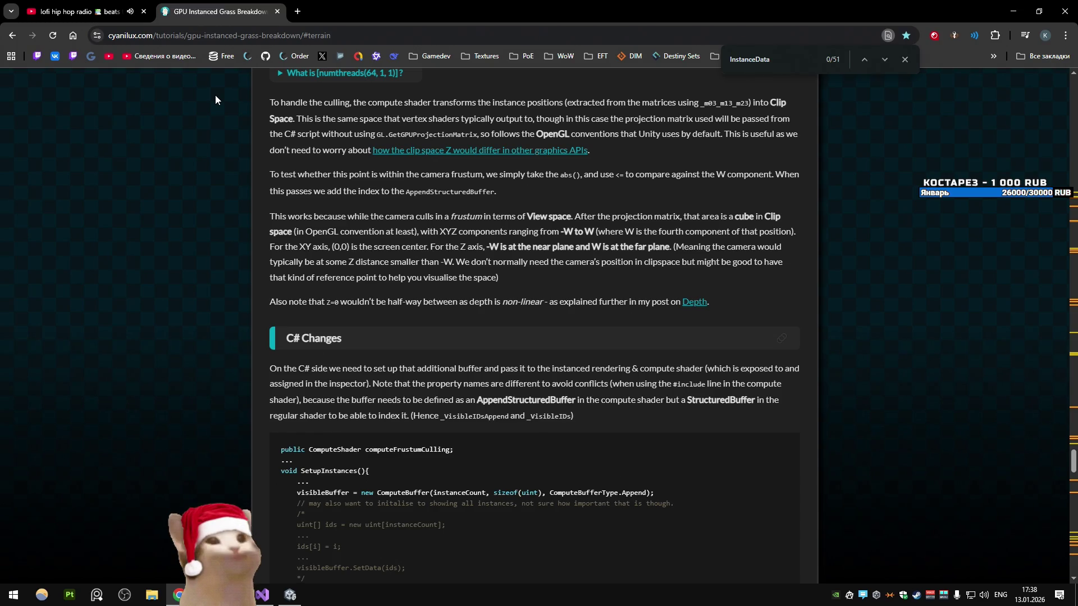
middle_click(214, 9)
Step: Minimise Chrome, close Paint without saving, and bring Unity to the front
left_click(1013, 11)
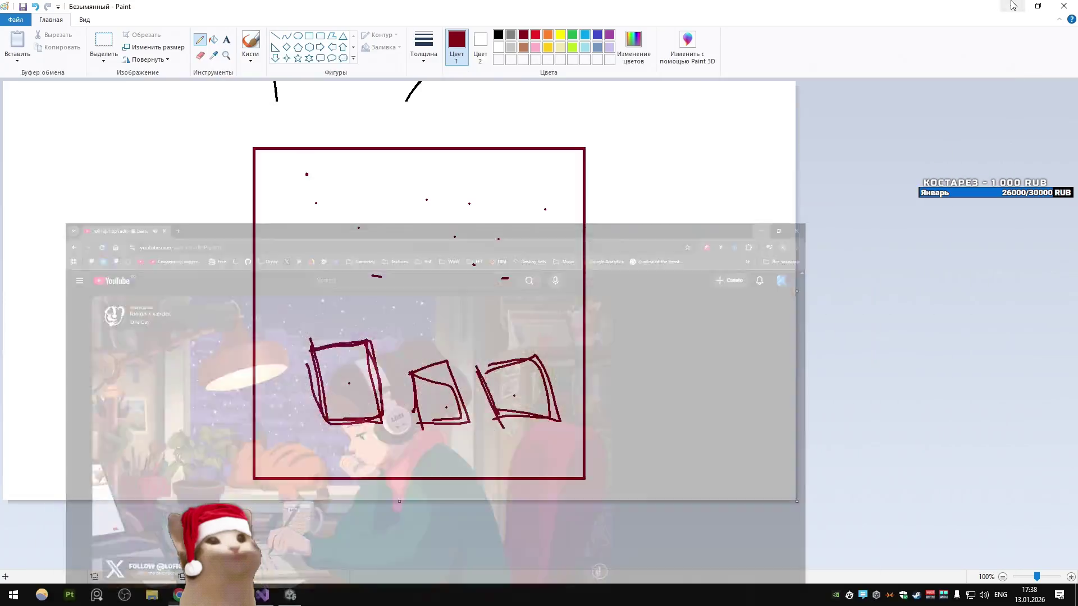
left_click(1064, 5)
left_click(551, 306)
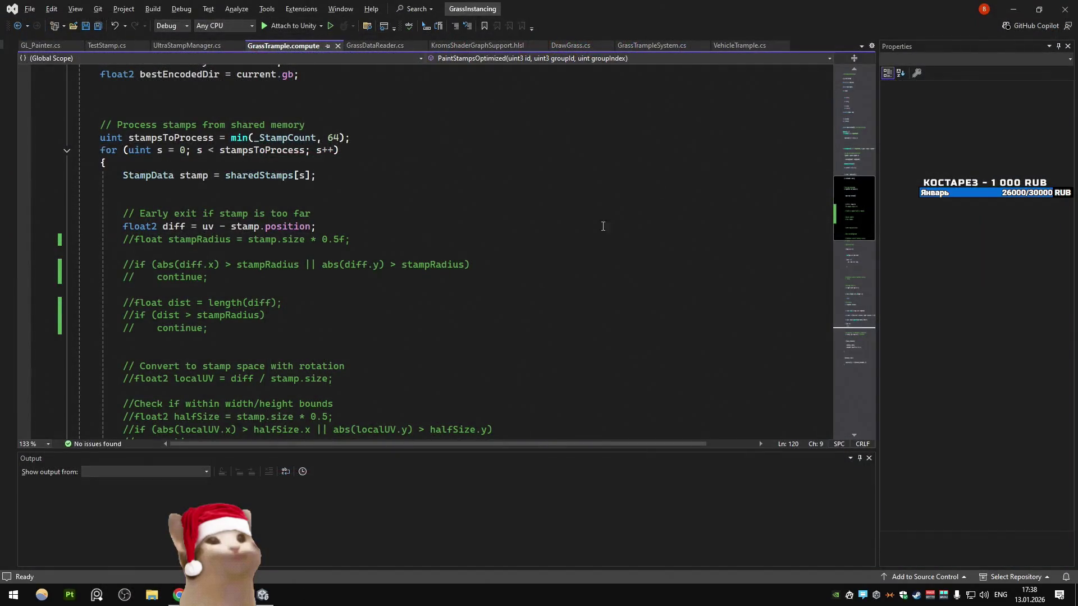
left_click(1064, 9)
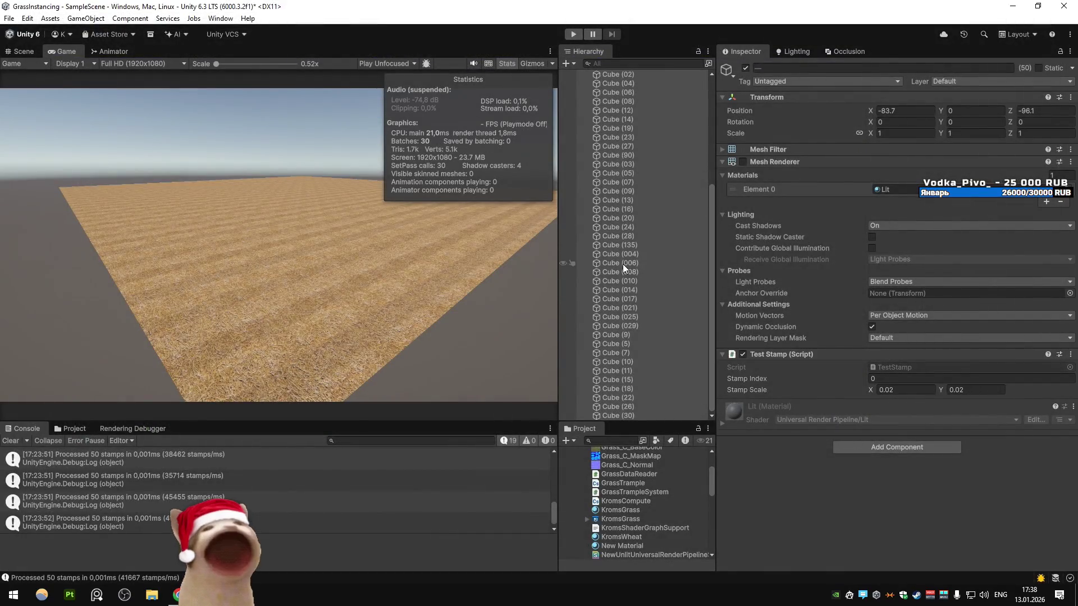
Step: Deactivate the Cube objects and disable Ultra Fast Stamp Manager on GrassManagerNew
scroll(622, 263, "up", 10)
left_click(746, 67)
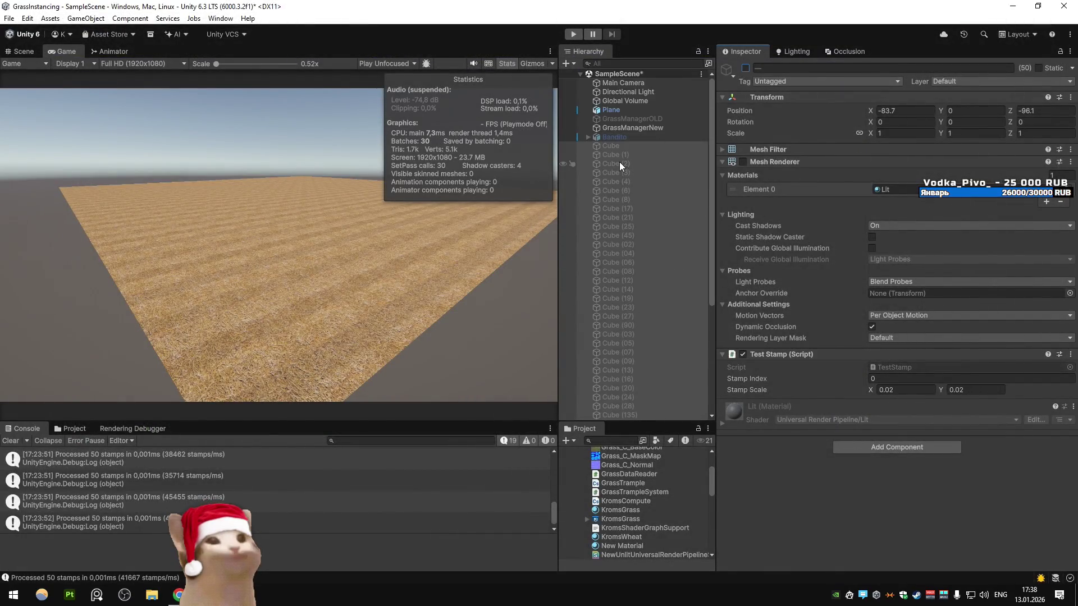
left_click(621, 128)
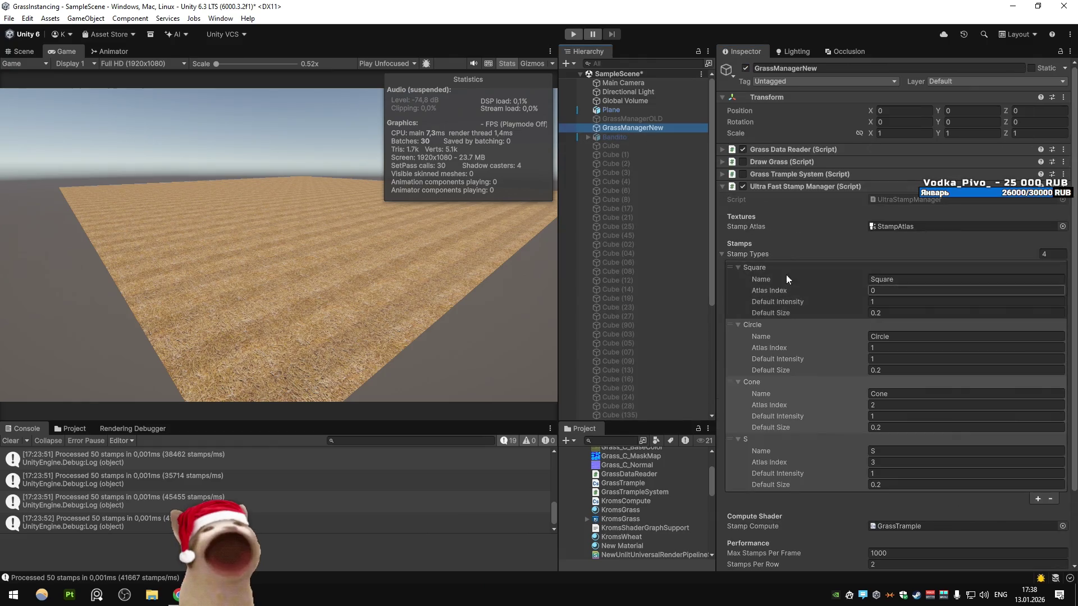
left_click(722, 186)
left_click(742, 186)
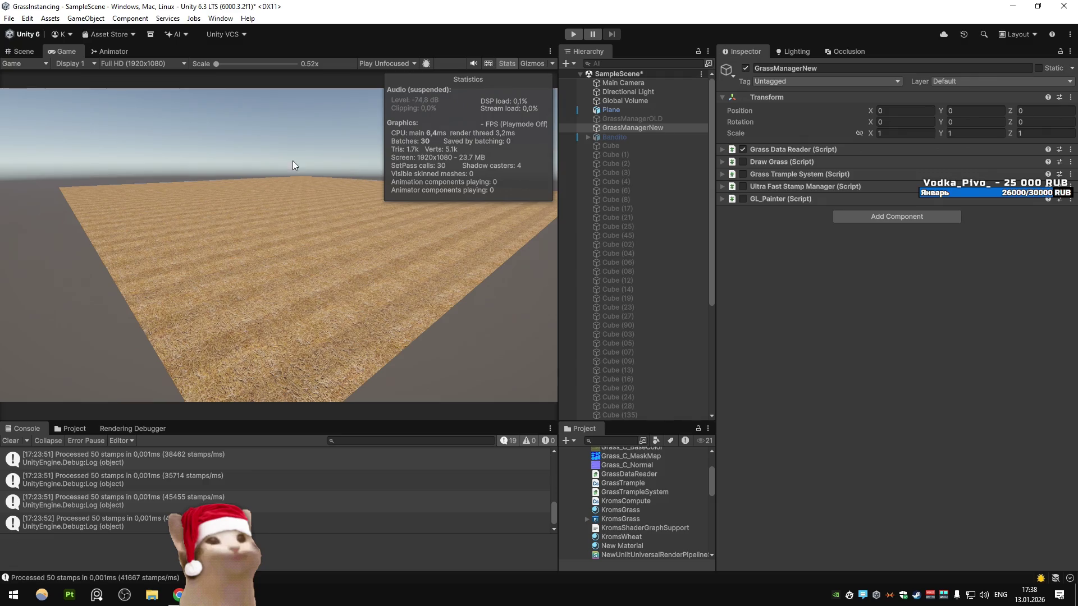
Step: Play the scene and toggle Draw Grass off and back on
left_click(573, 34)
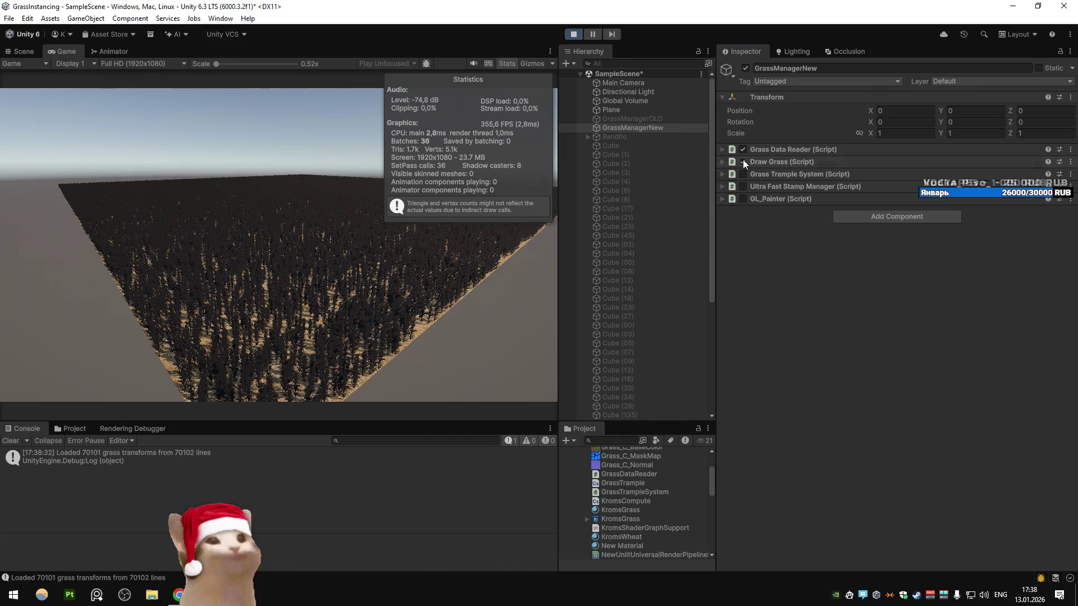
left_click(743, 162)
left_click(743, 162)
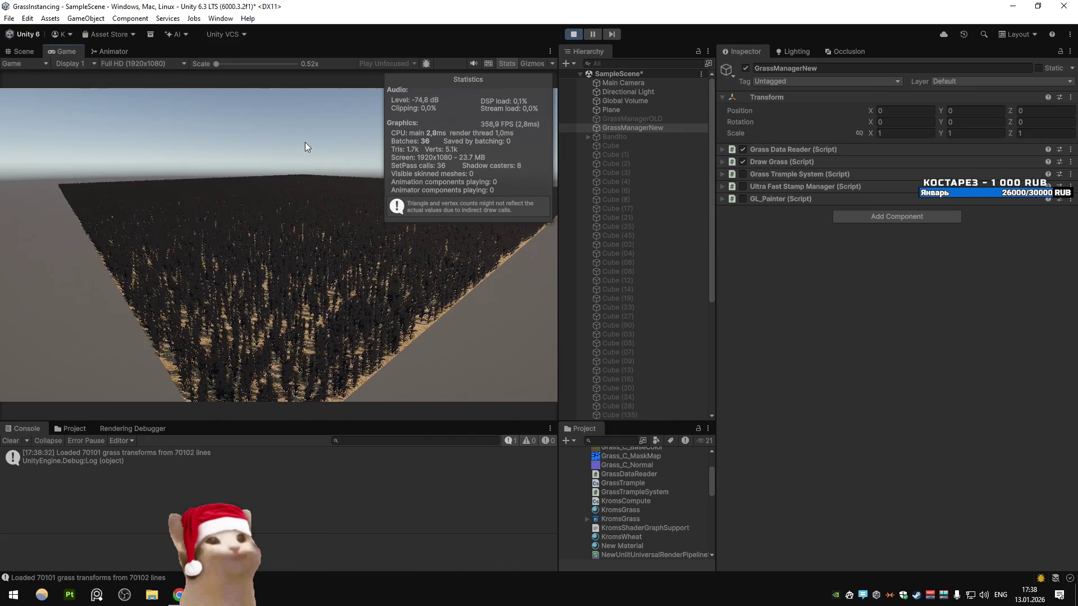
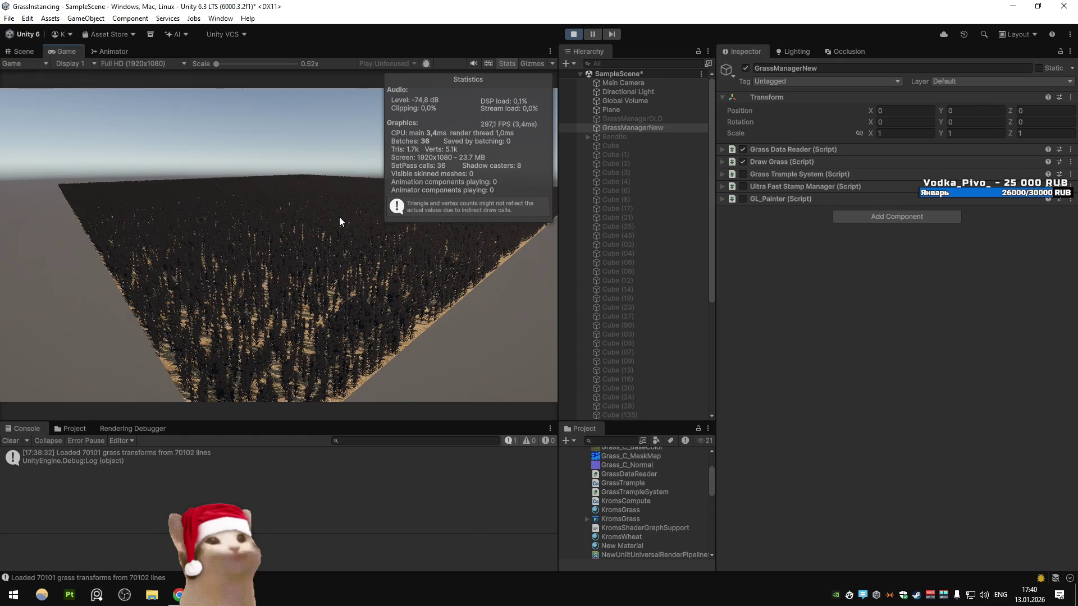
Step: Stop and restart Play mode so the wheat field renders again
key("ctrl+p")
left_click(573, 35)
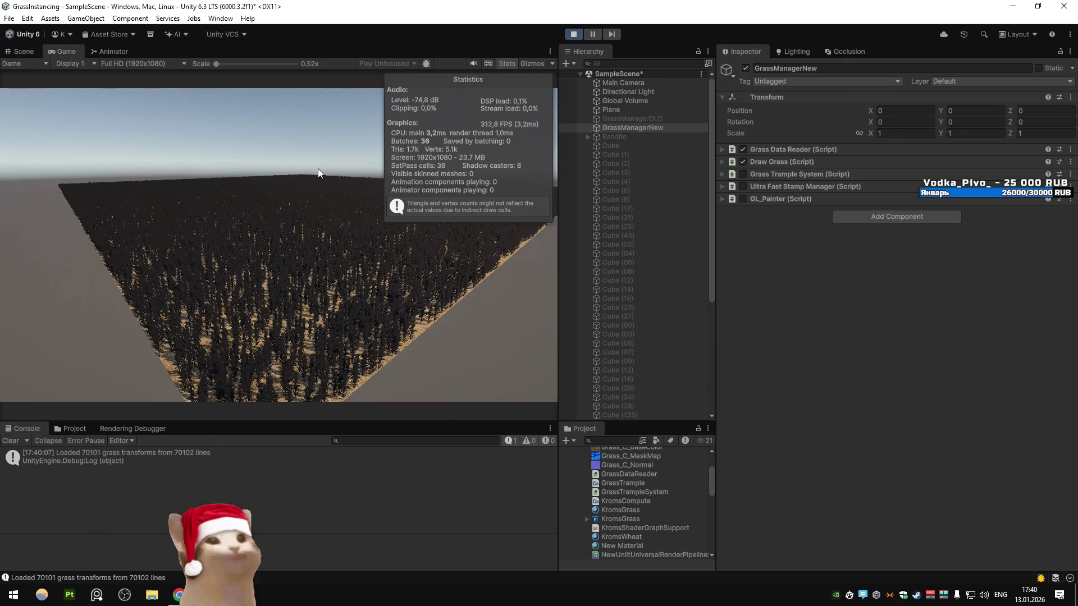
key("super")
Step: Check GPU load on Task Manager's Performance tab while the scene runs, then close it
key("ctrl+shift+Escape")
left_click(377, 116)
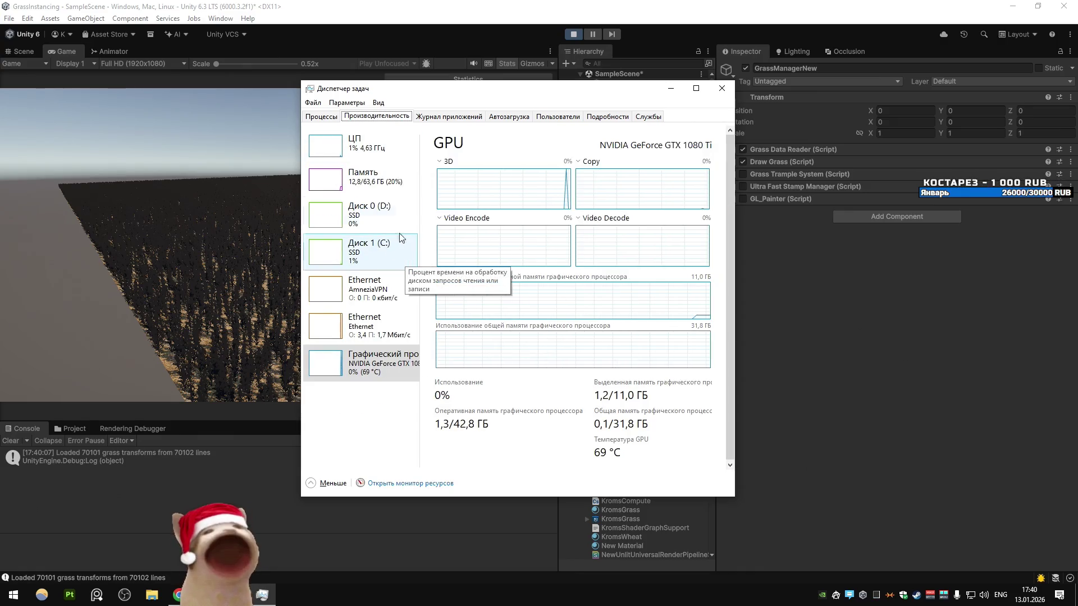
key("alt+Tab")
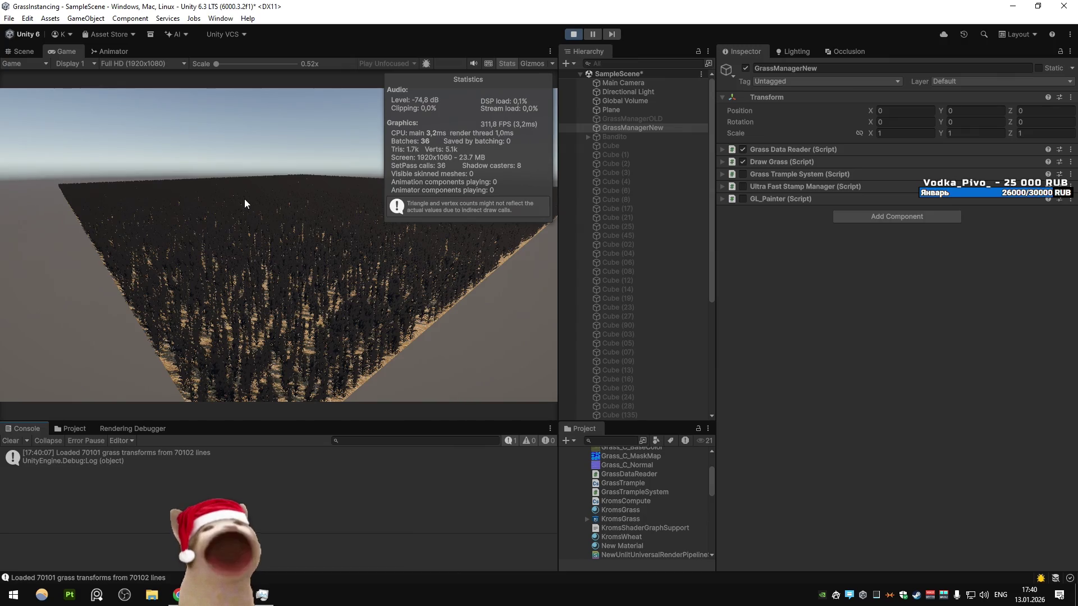
key("ctrl+shift+Escape")
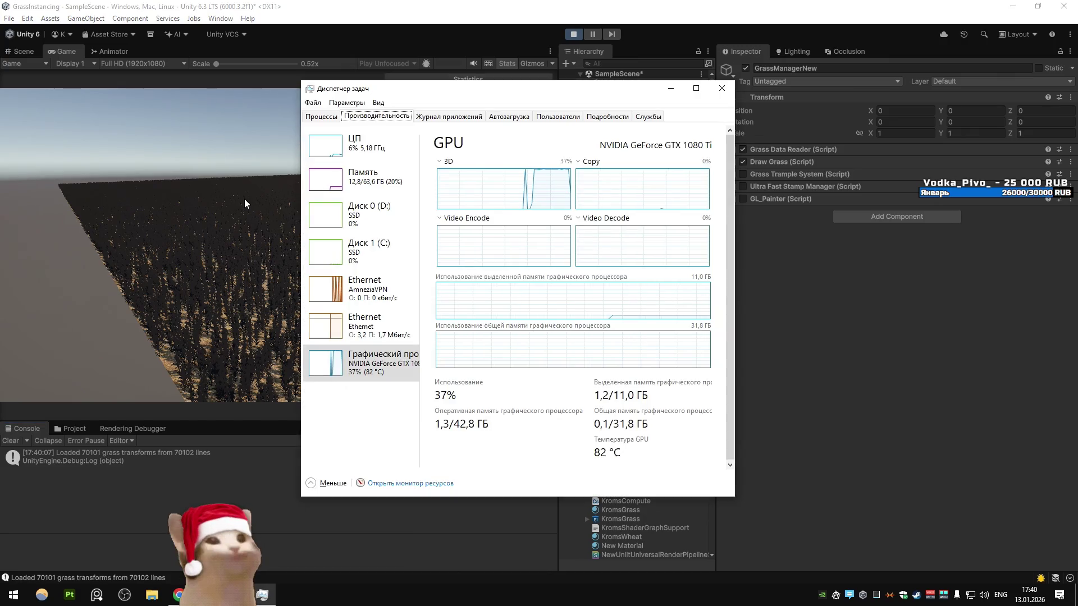
key("alt+Tab")
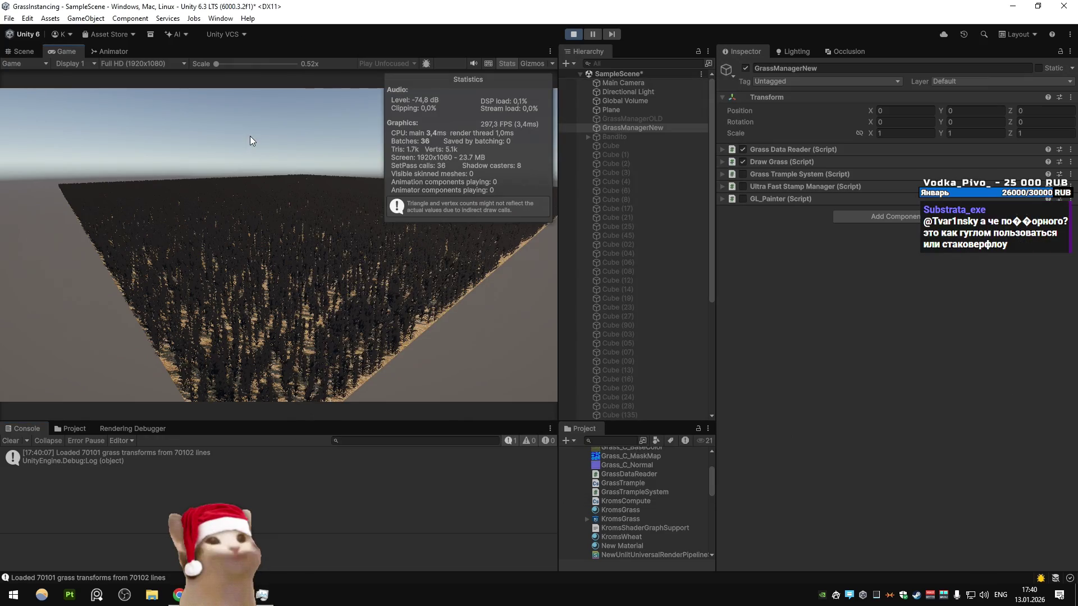
key("alt+Tab")
key("alt+Tab")
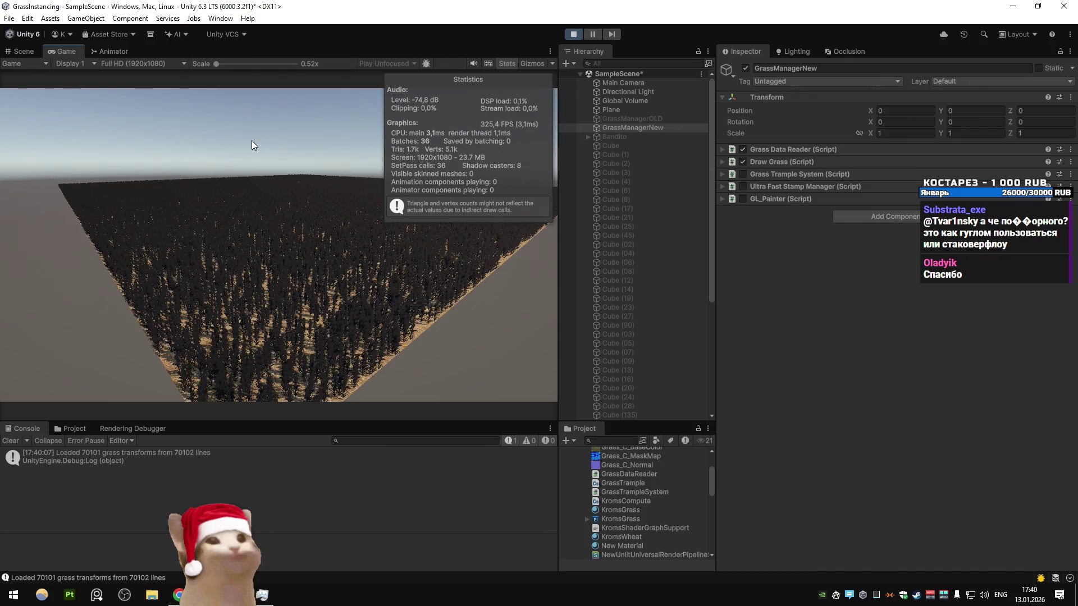
key("alt+Tab")
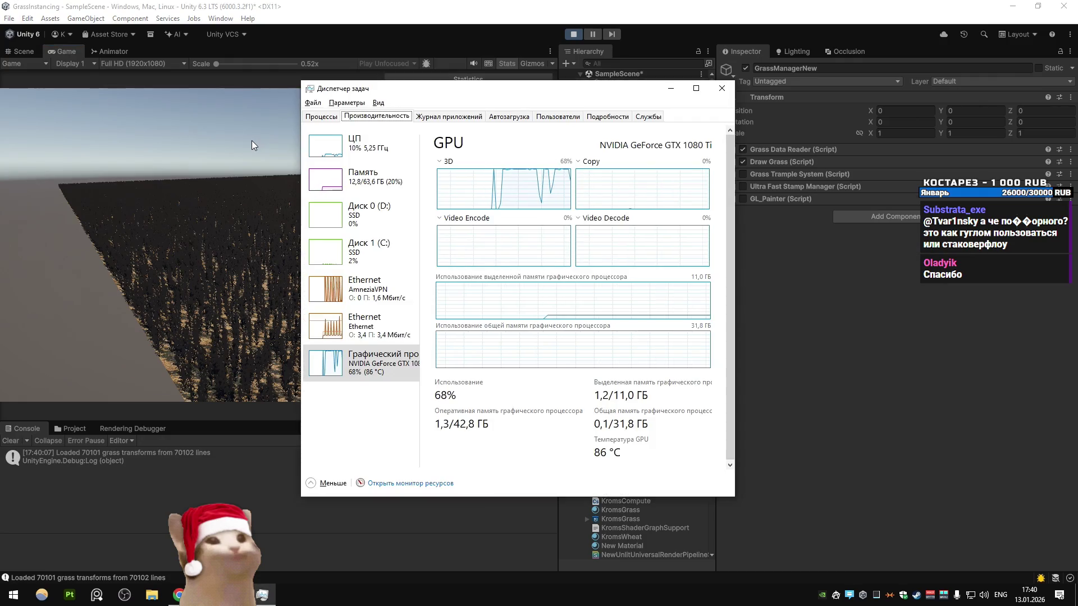
left_click(721, 88)
key("super")
Step: Launch MSI Afterburner, allow it through the permission prompt, and move its window aside
left_click(199, 368)
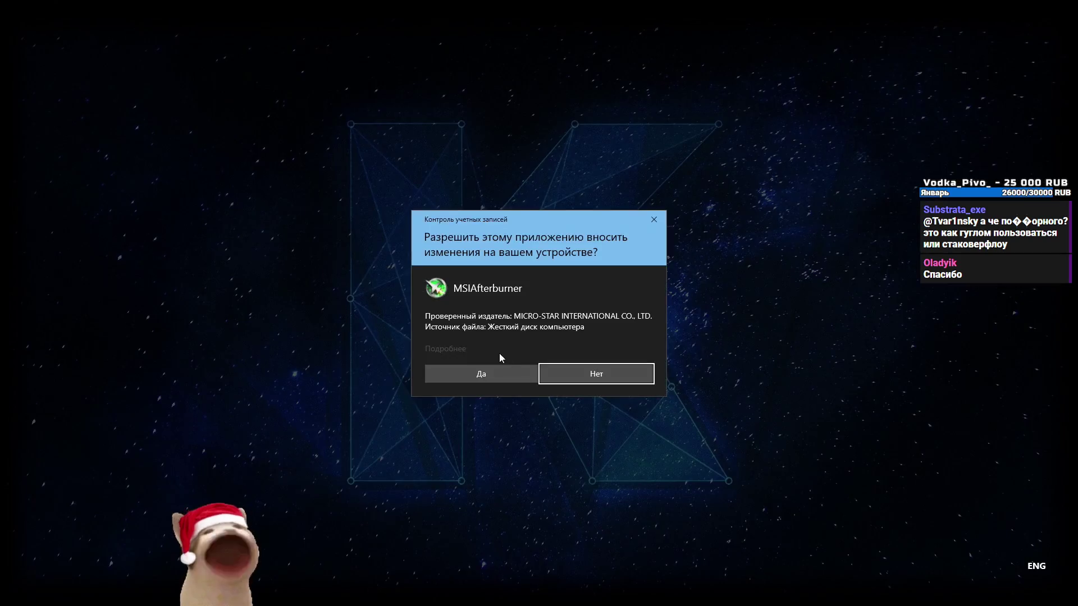
left_click(499, 373)
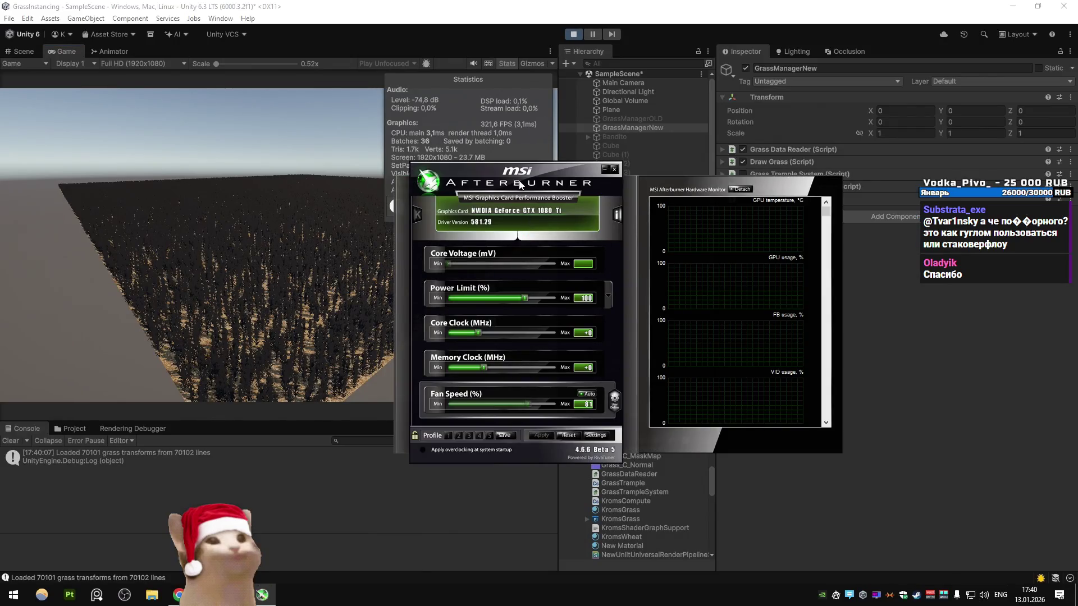
mouse_move(520, 185)
left_mouse_down()
mouse_move(507, 185)
mouse_move(651, 160)
left_mouse_up()
Step: Maximize the Game view to fill the editor, then close MSI Afterburner
left_click(281, 173)
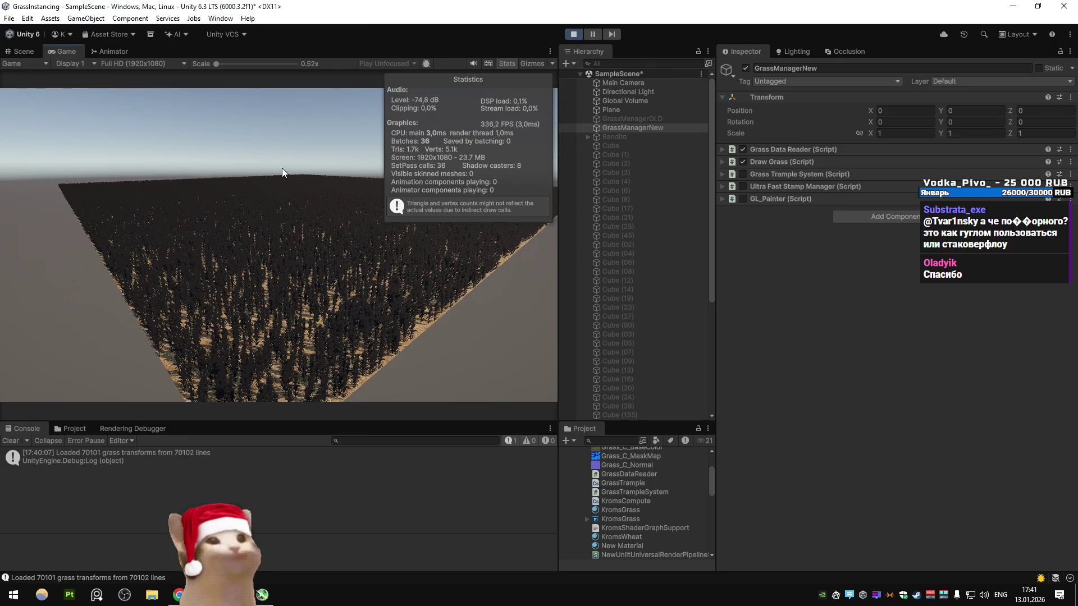
right_click(79, 49)
left_click(150, 88)
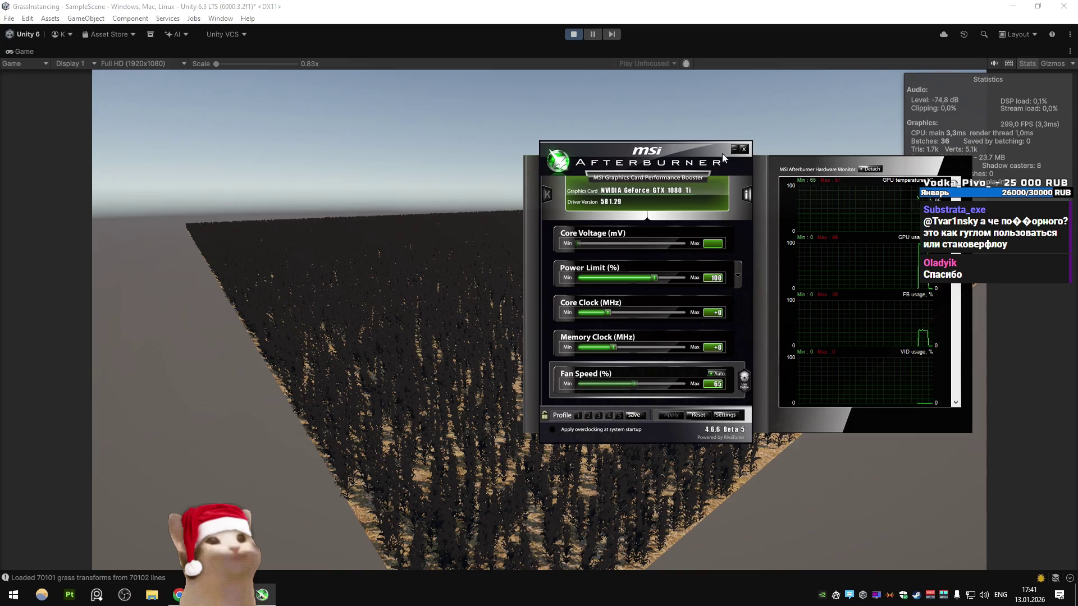
left_click(744, 149)
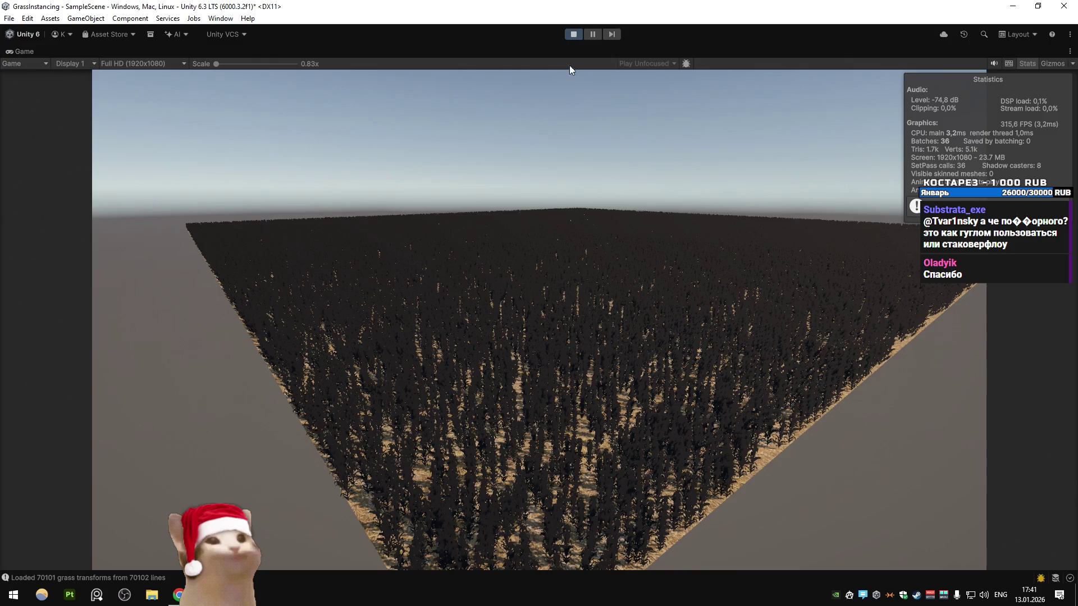
Step: Stop the running scene and select the GrassManagerNew object
left_click(573, 33)
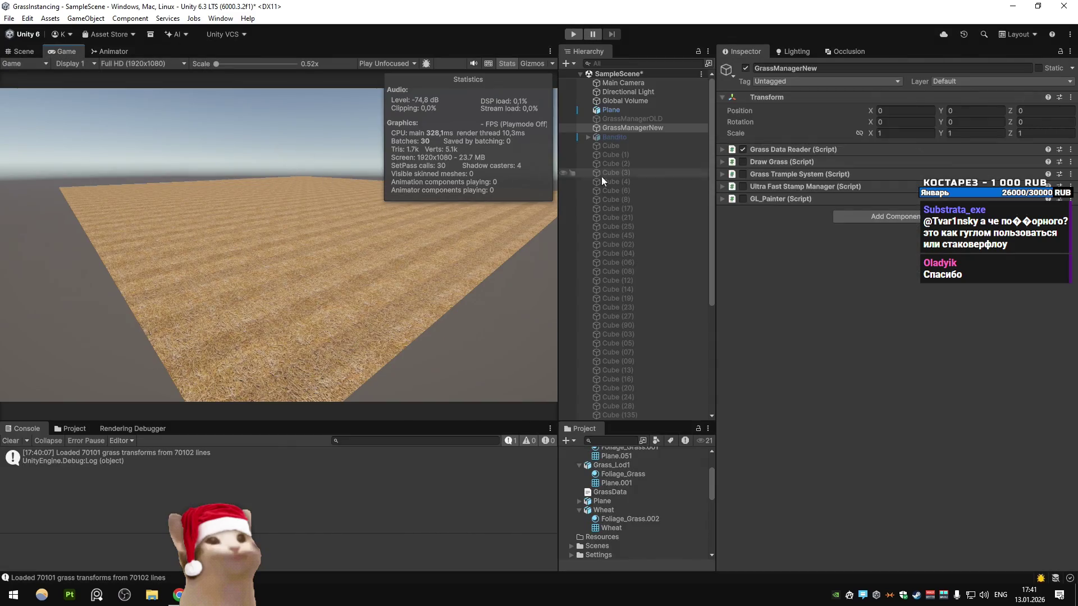
left_click(621, 167)
left_click(636, 127)
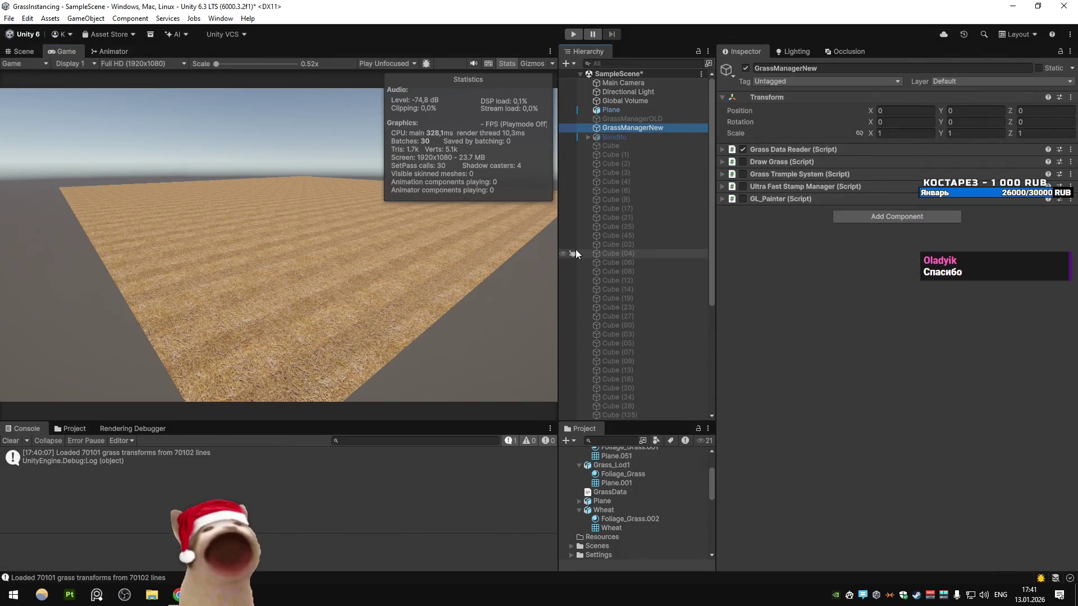
Step: Place Task Manager's GPU page on the right and snap Unity to the left half
key("ctrl+shift+Escape")
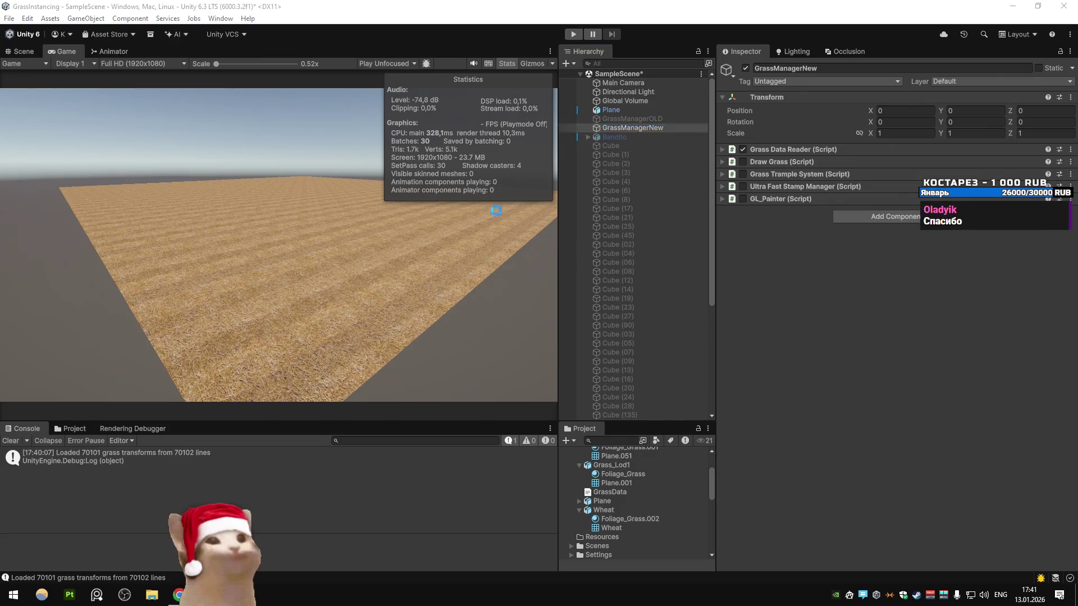
left_click(376, 117)
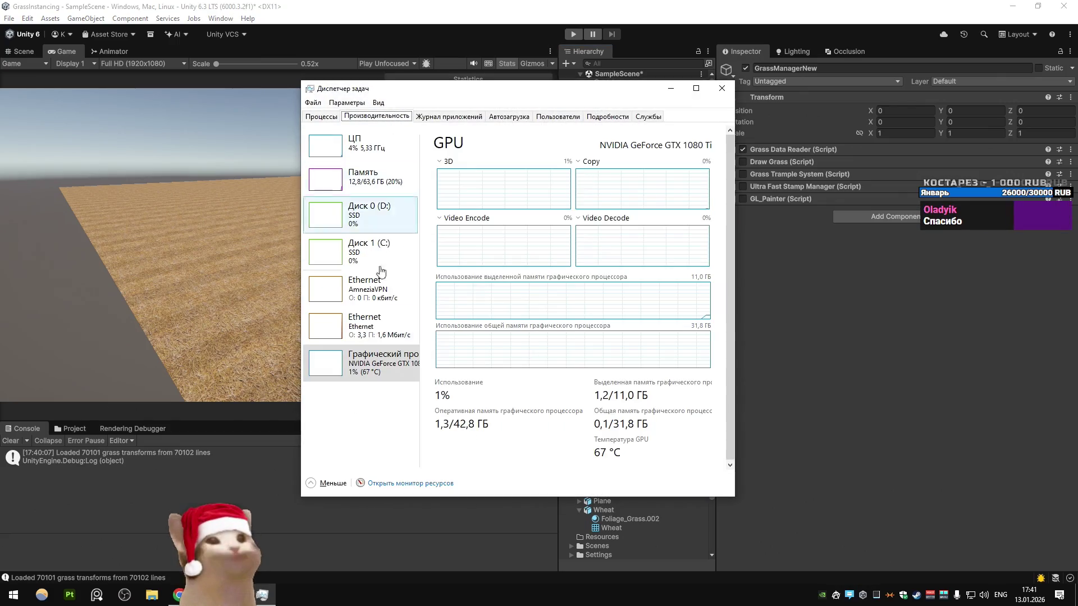
left_click(359, 365)
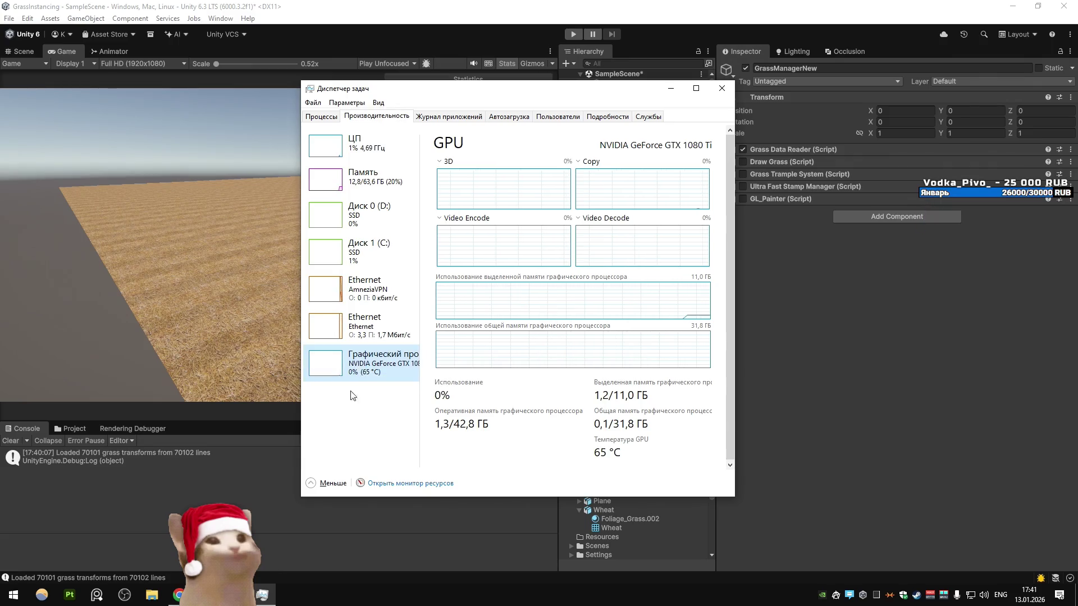
scroll(362, 376, "up", 1)
scroll(369, 385, "down", 1)
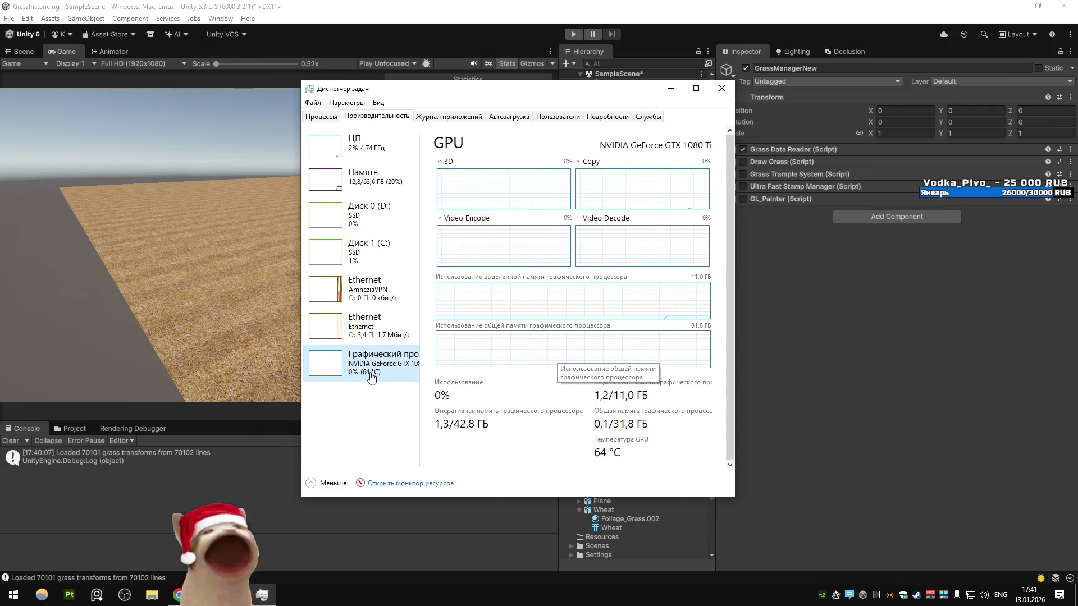
mouse_move(577, 93)
left_mouse_down()
mouse_move(781, 108)
mouse_move(898, 137)
left_mouse_up()
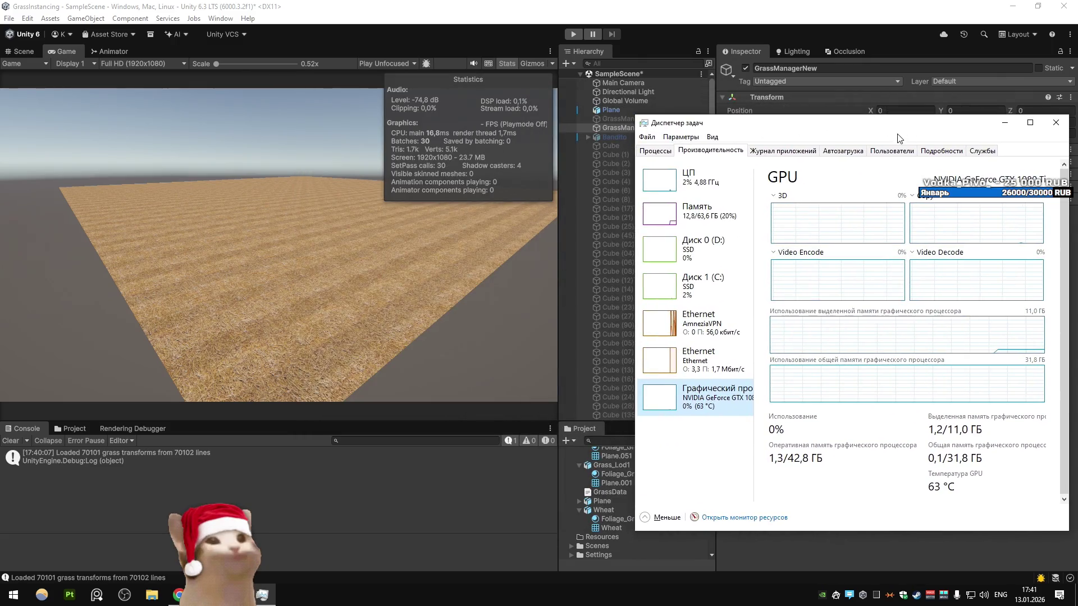
left_click(458, 169)
key("super+Left")
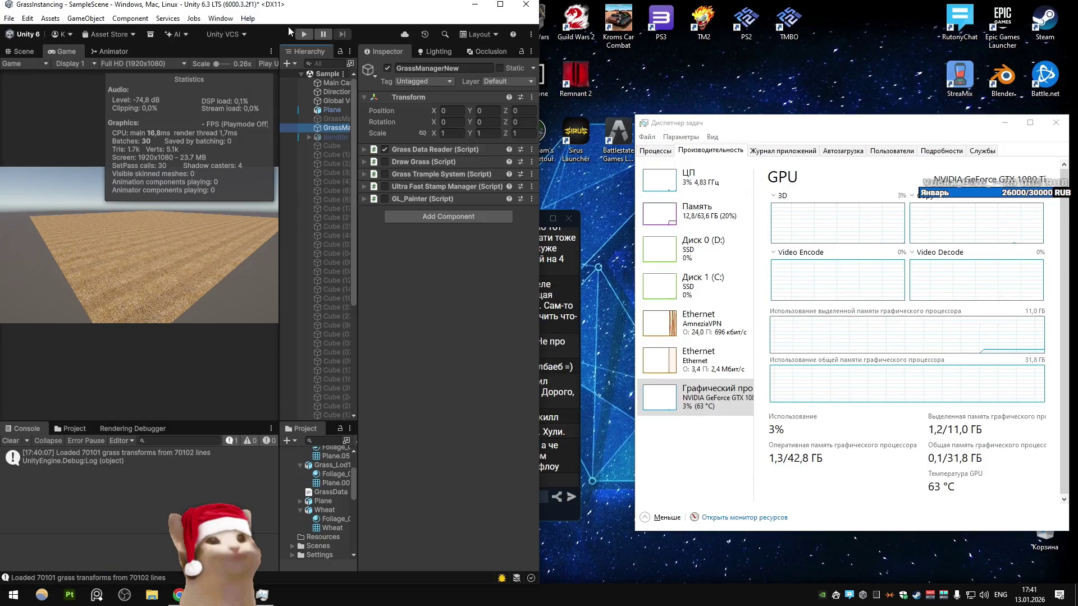
Step: Play the wheat-field scene while watching GPU usage, replay it, then maximize Unity with Win+Up
key("ctrl+p")
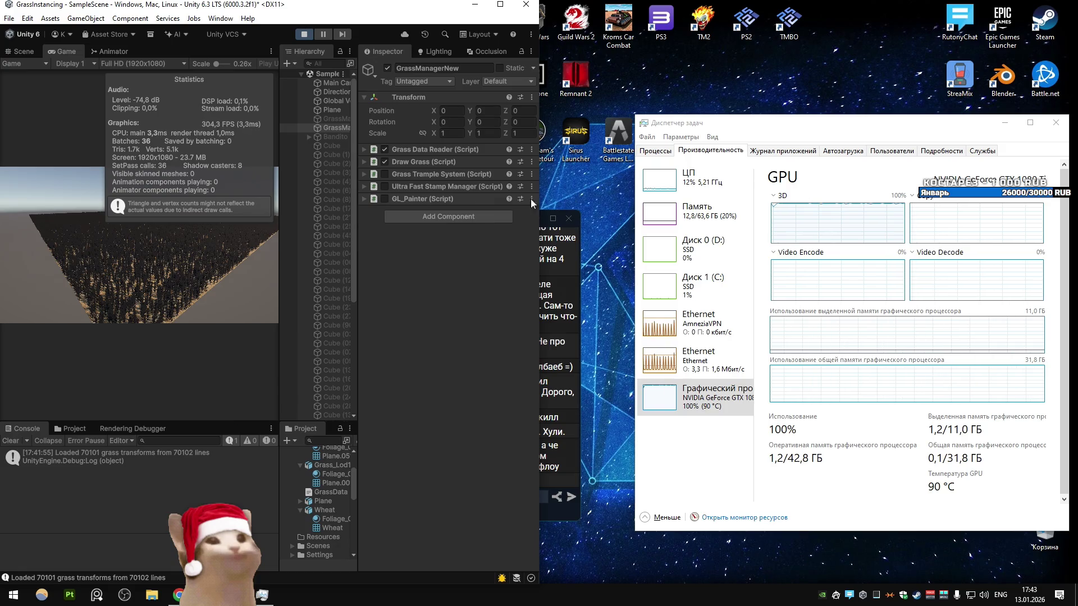
left_click(304, 35)
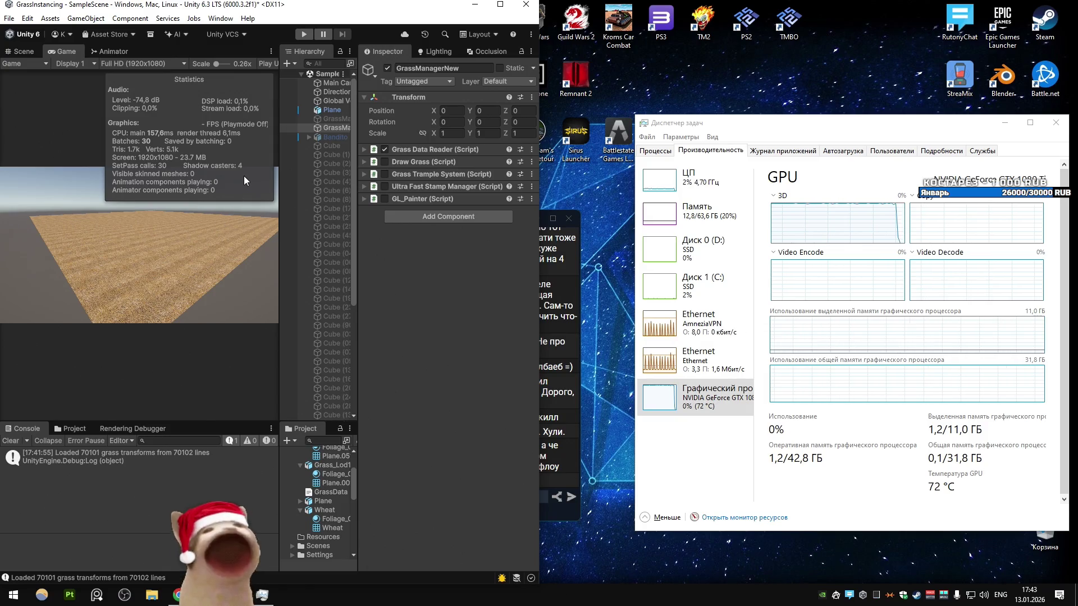
key("ctrl+p")
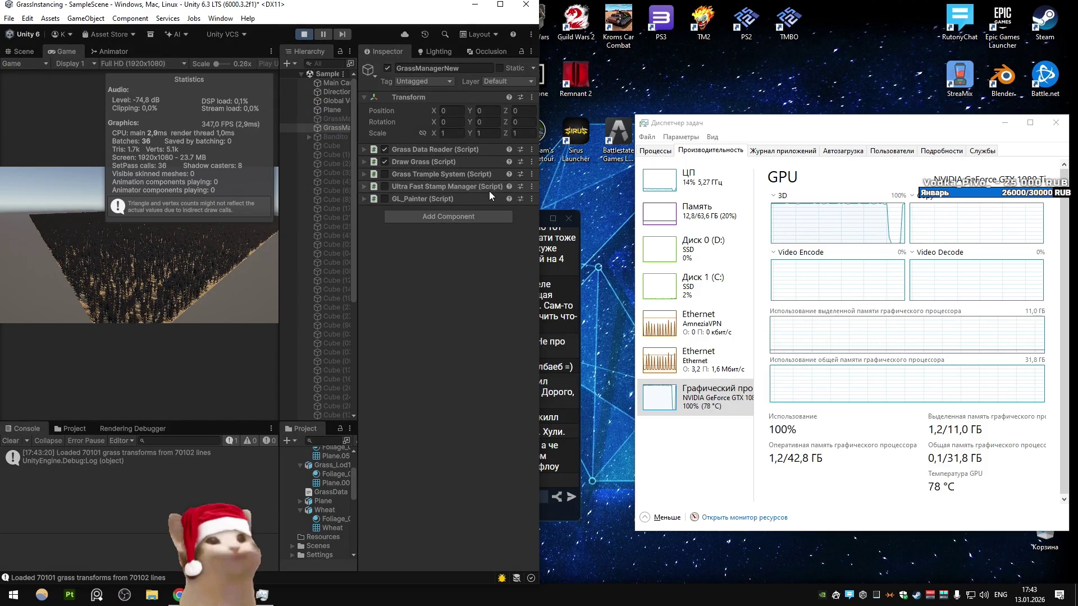
key("super+Up")
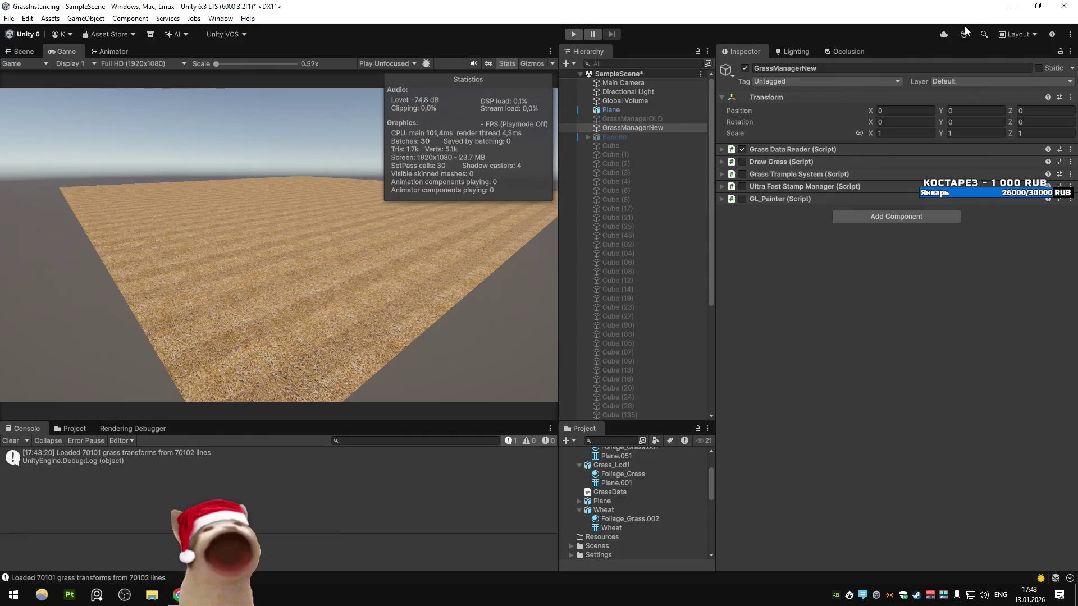
Step: Start Afterburner minimized, launch Apex Legends from the desktop, and close Unity saving scene changes
key("super+d")
key("super")
key("super")
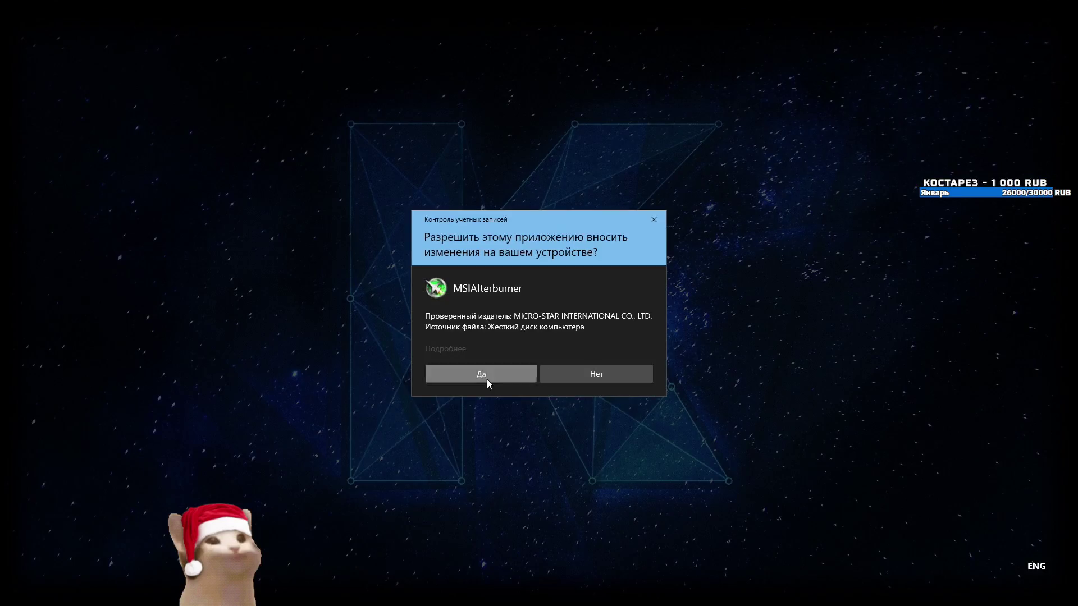
left_click(489, 376)
left_click(730, 149)
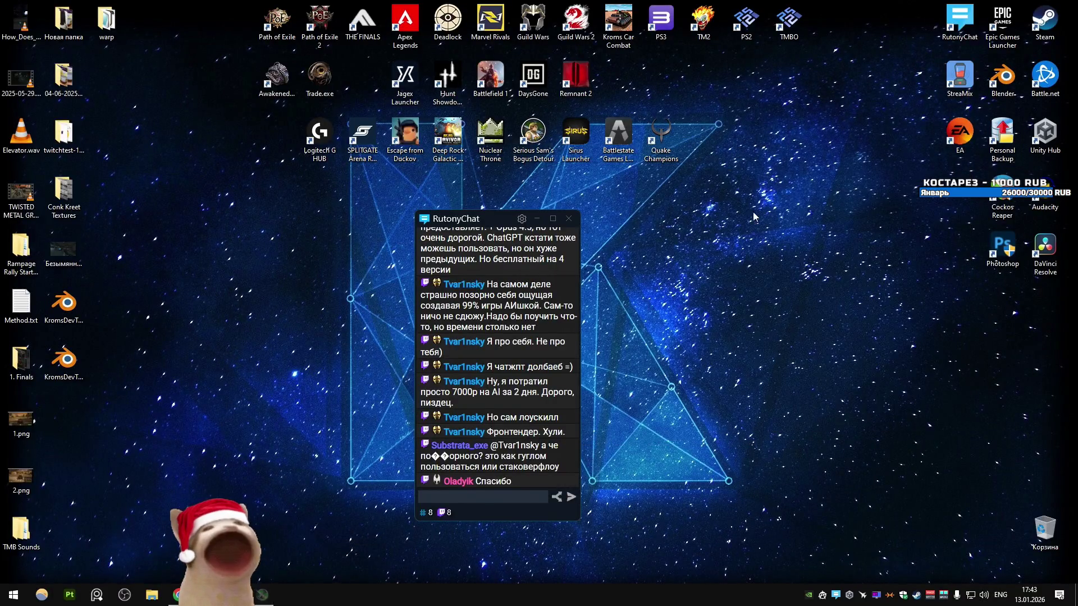
double_click(405, 22)
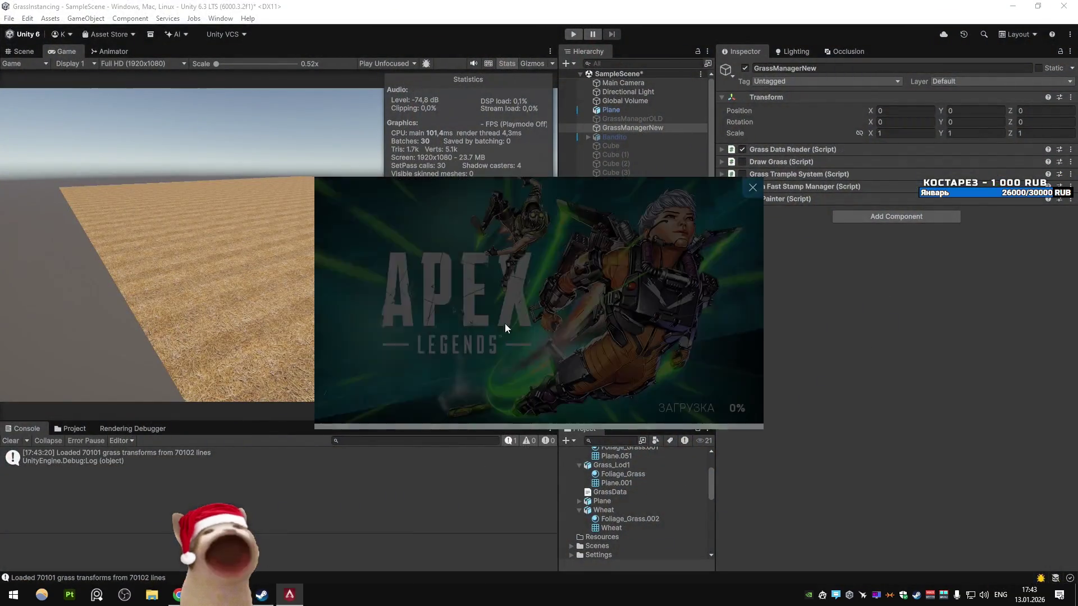
left_click(505, 320)
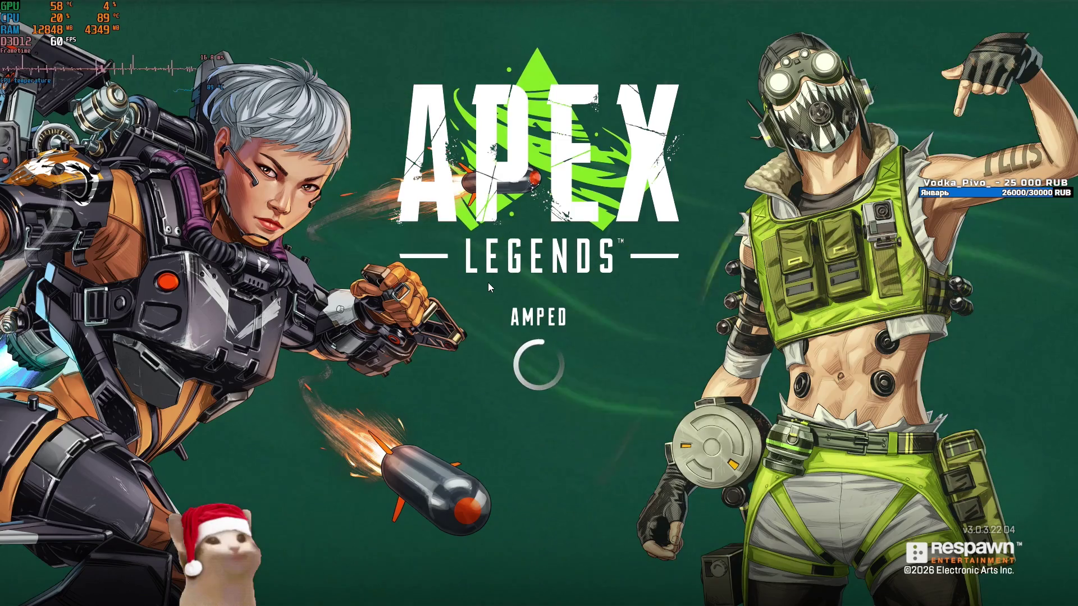
Step: Continue past the title screen, dismiss News, pick Firing Range, and press READY
key("Return")
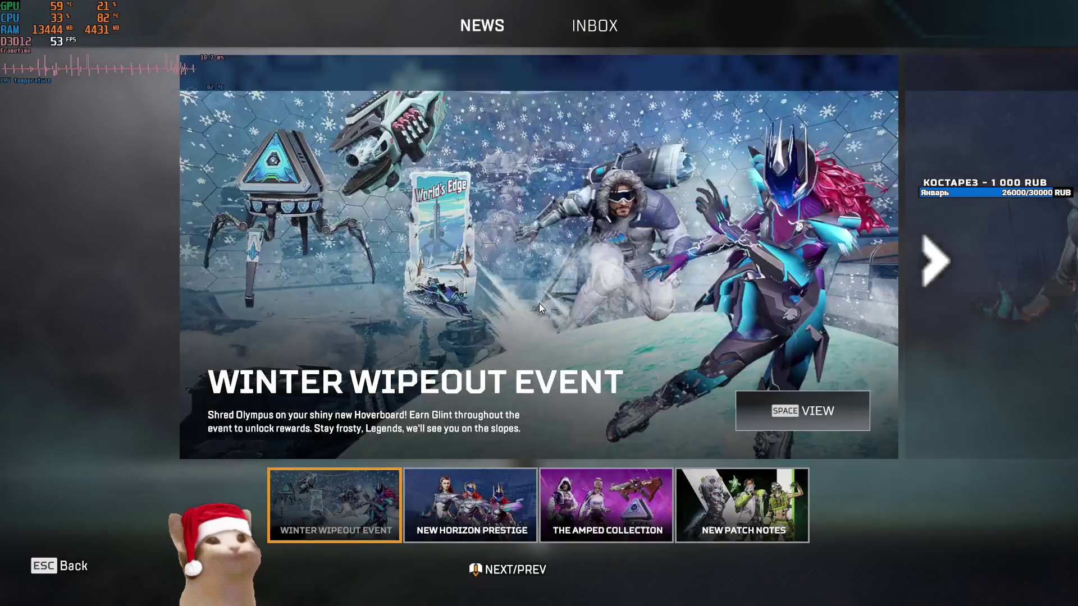
key("Escape")
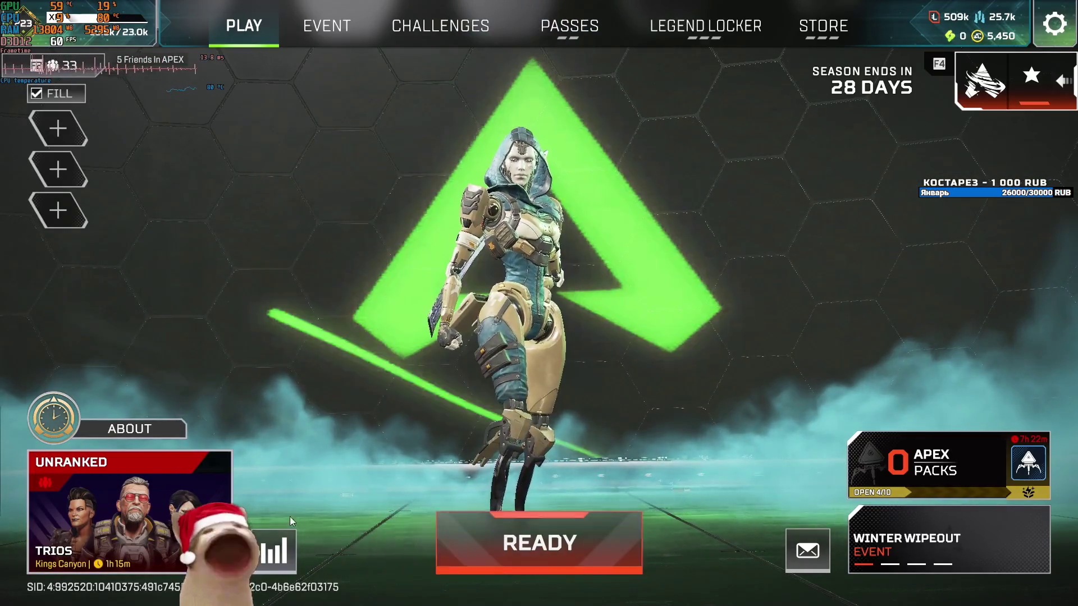
left_click(141, 471)
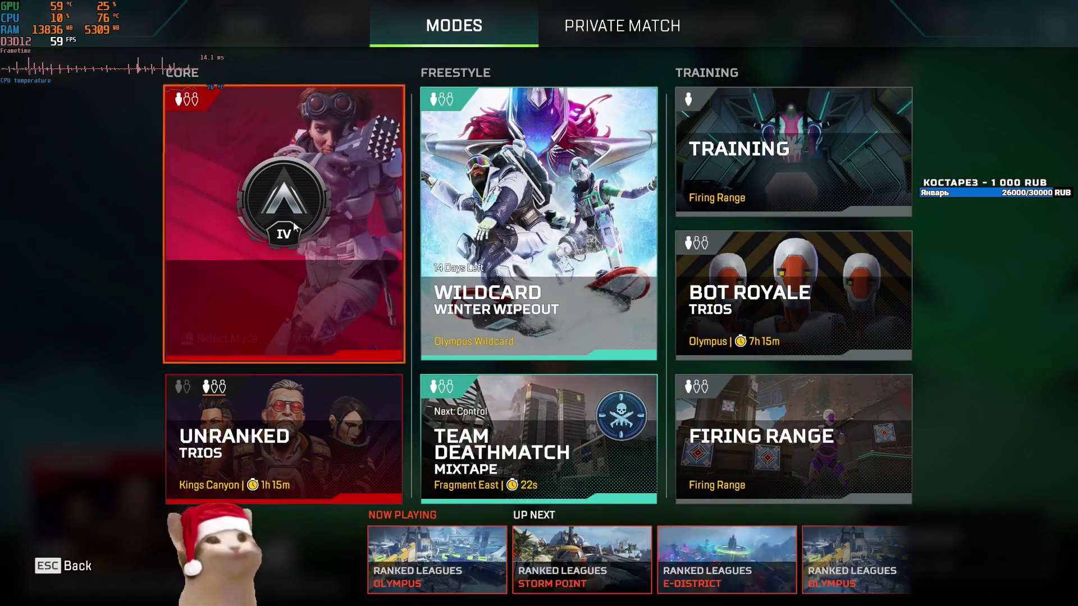
mouse_move(616, 274)
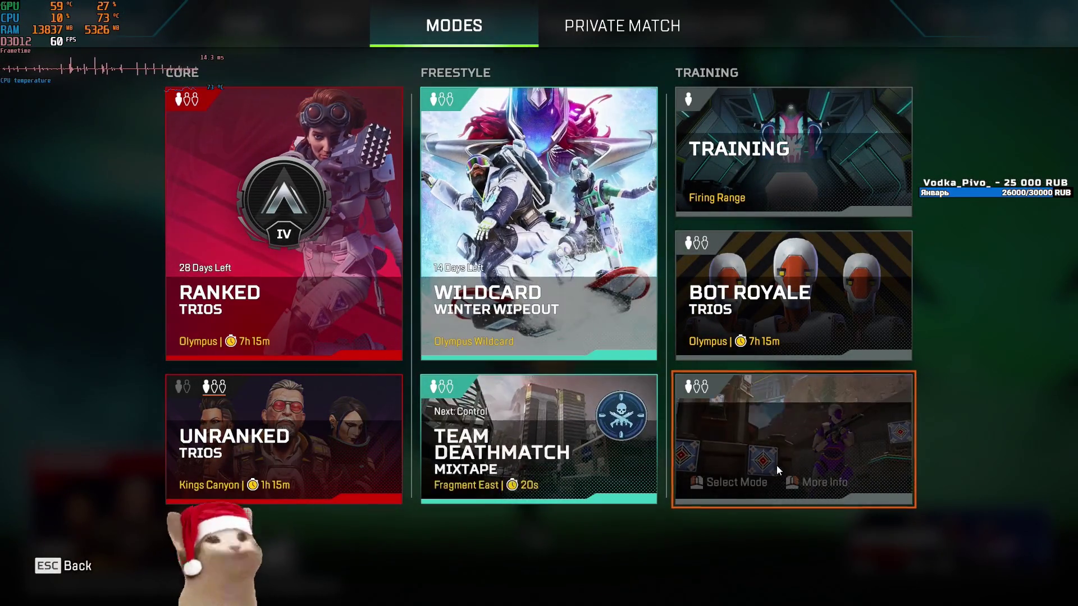
left_click(786, 443)
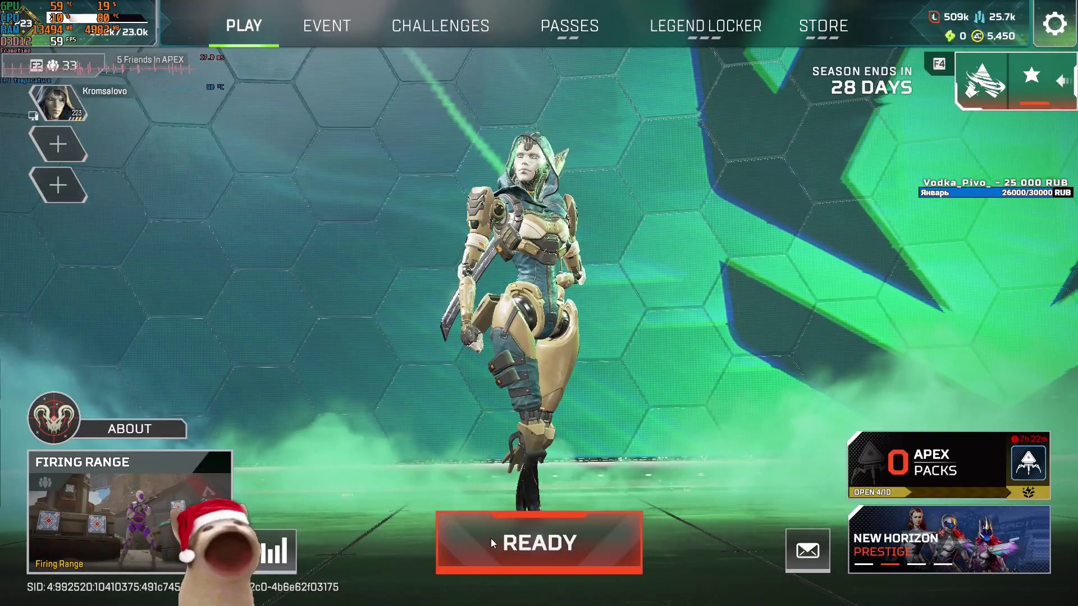
left_click(490, 537)
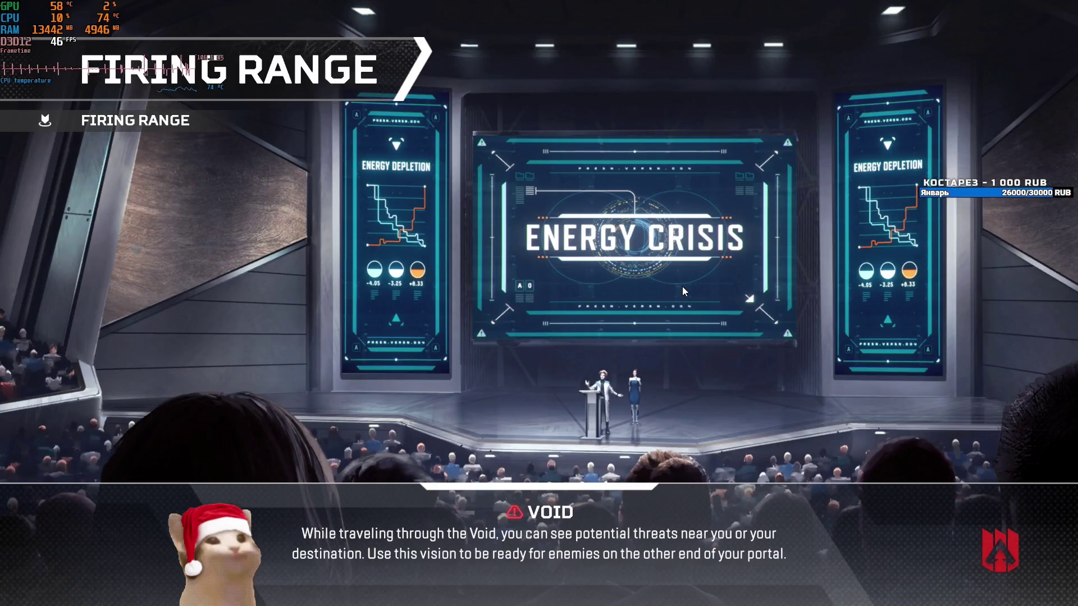
Step: Walk forward briefly, then leave the Firing Range and confirm returning to the lobby
key("w")
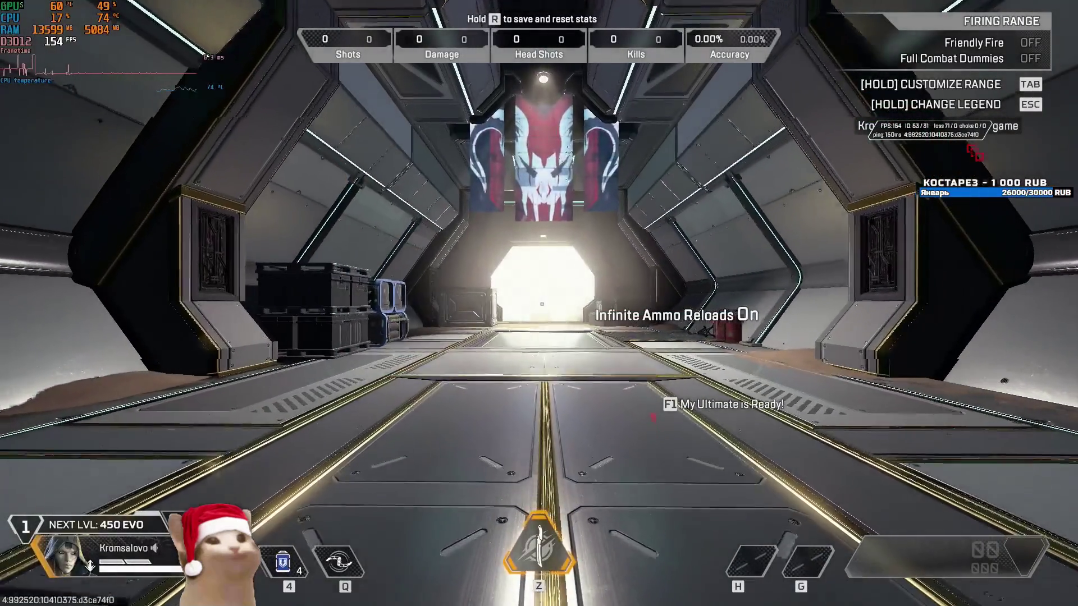
key("Escape")
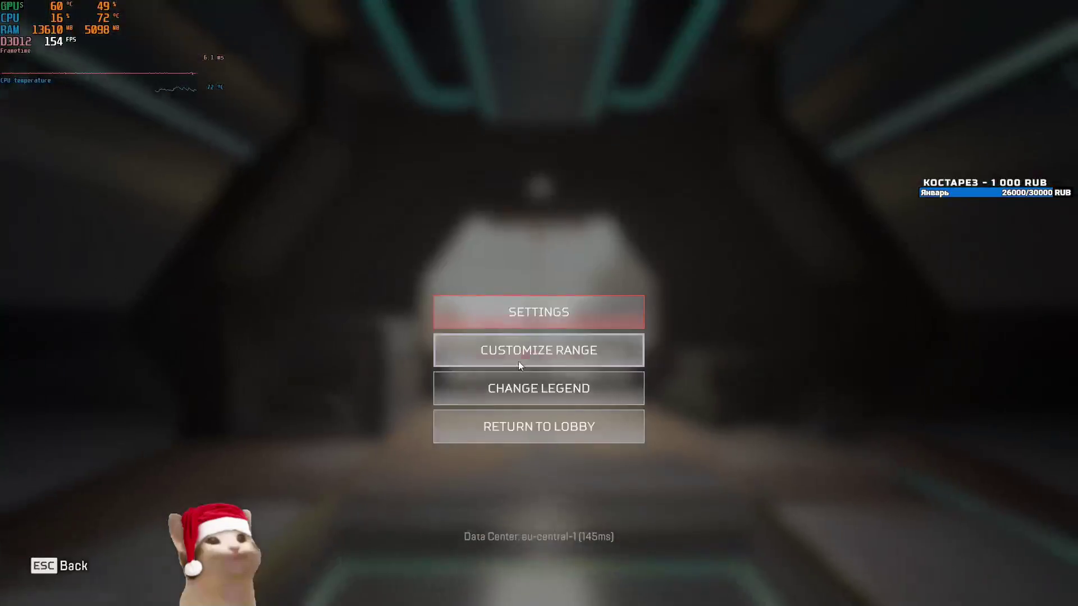
left_click(519, 427)
left_click(504, 408)
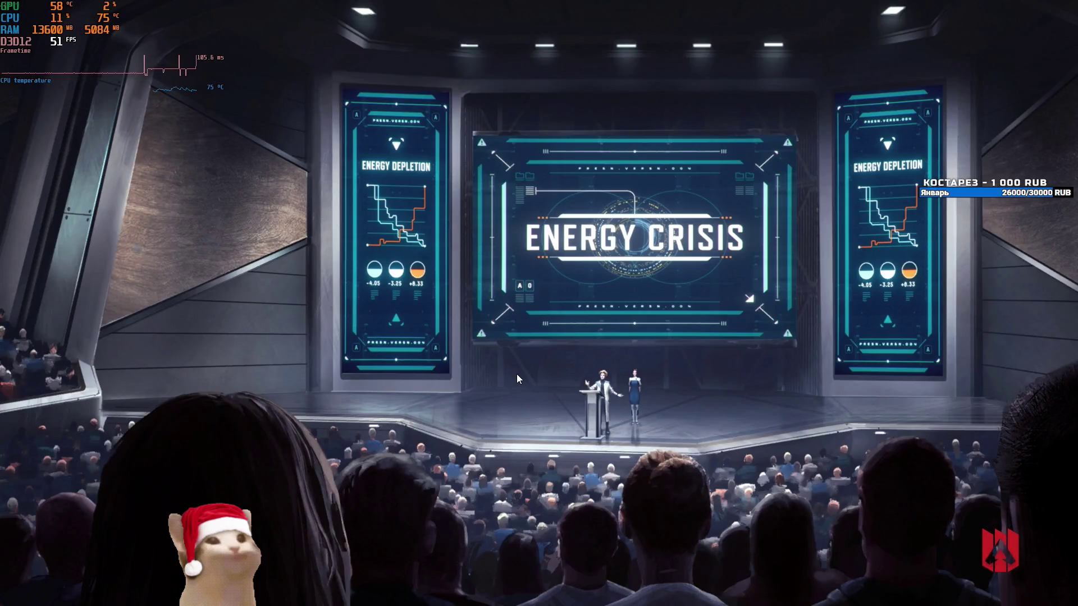
Step: Exit Apex Legends from the lobby menu to the Windows desktop
key("Escape")
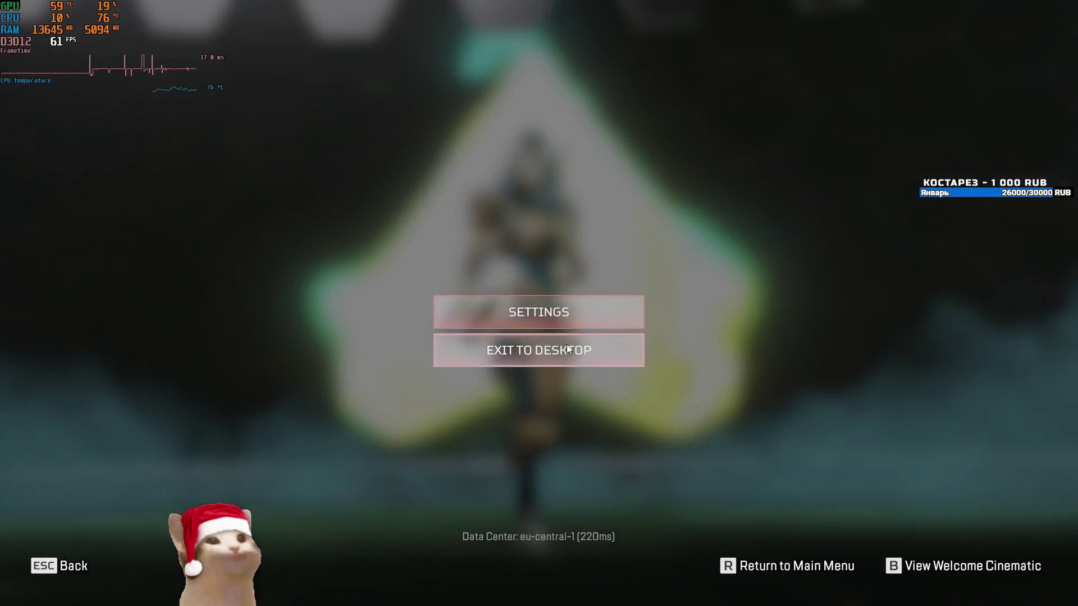
left_click(567, 348)
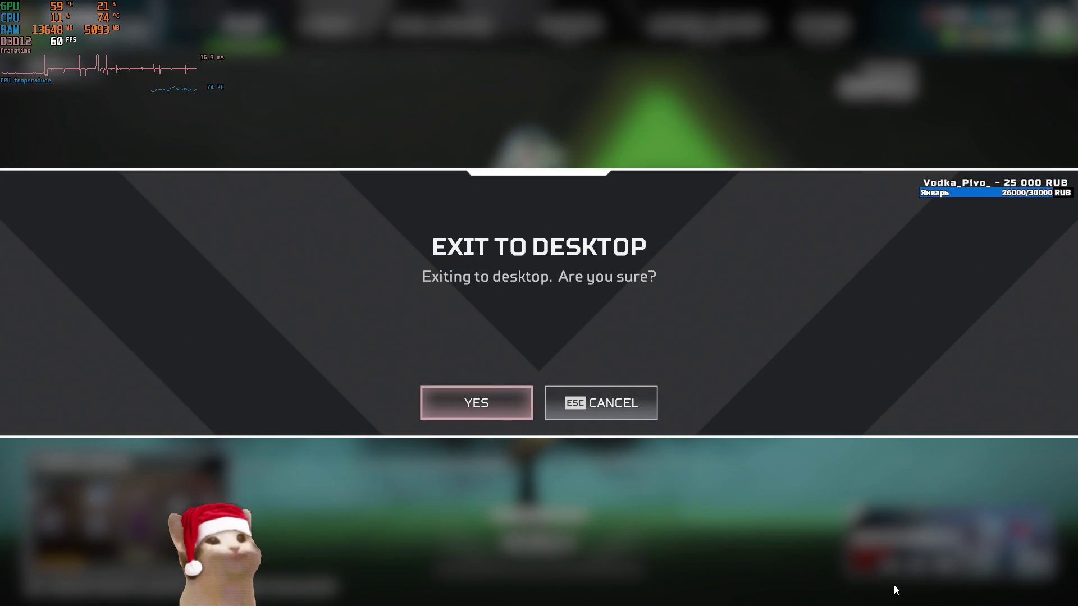
key("Return")
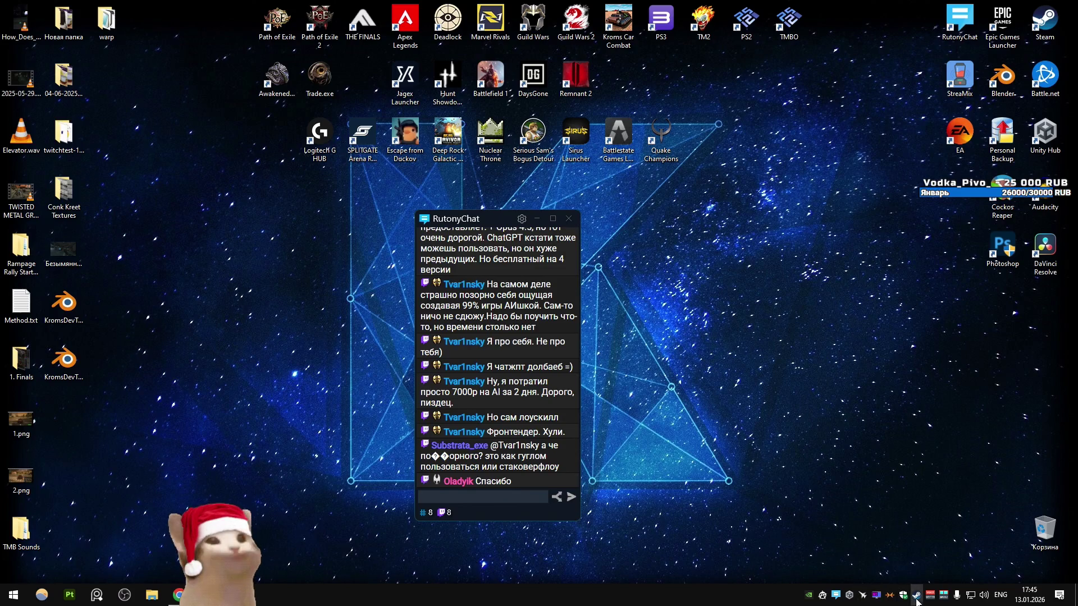
Step: Set Apex Legends' Steam launch option to +fps_max 999, then relaunch the game from the desktop
left_click(916, 600)
left_click(42, 152)
right_click(51, 137)
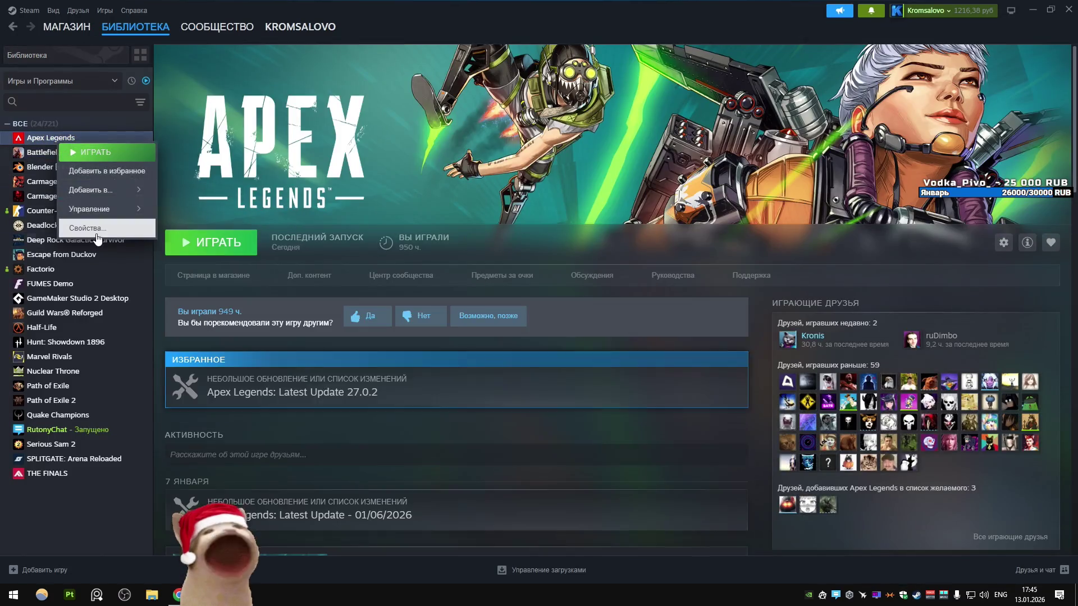
left_click(96, 234)
left_click_drag(485, 287, 474, 288)
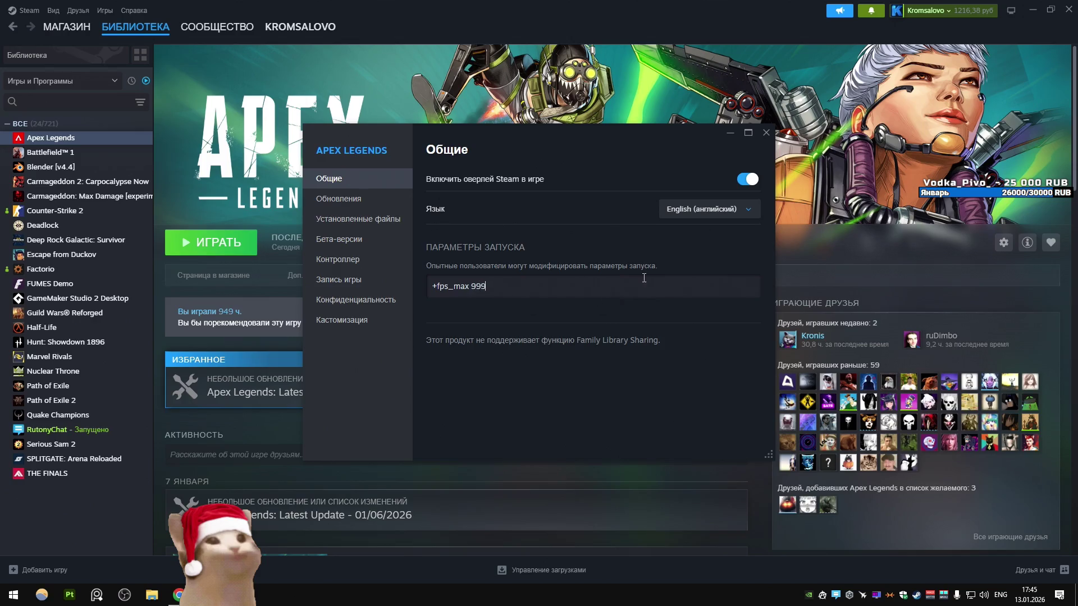
left_click(766, 135)
double_click(405, 22)
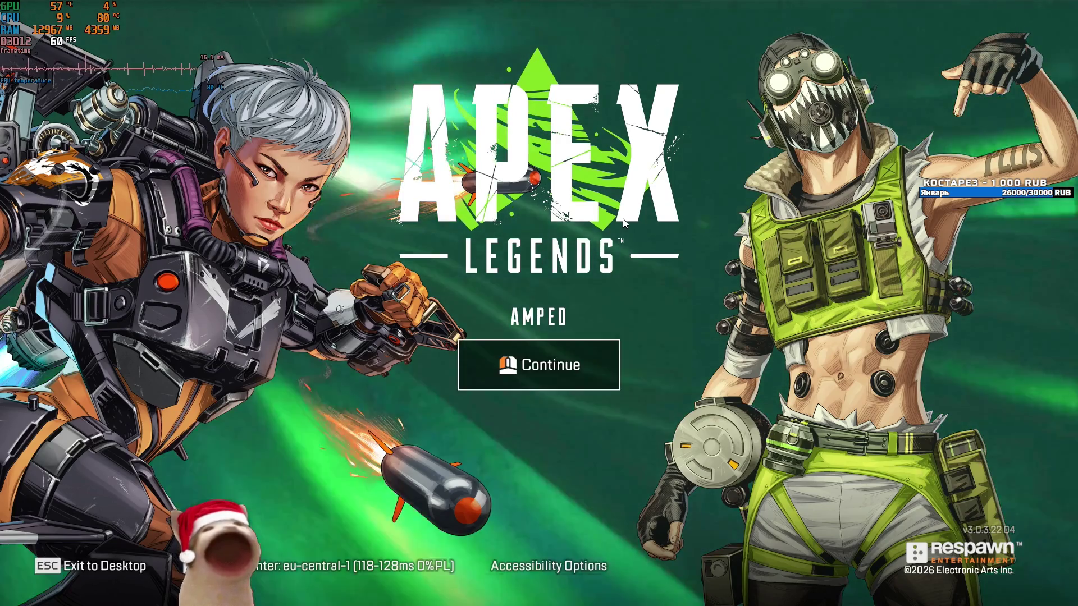
Step: Continue past the title, close News, select Firing Range as the mode, and press READY
key("Return")
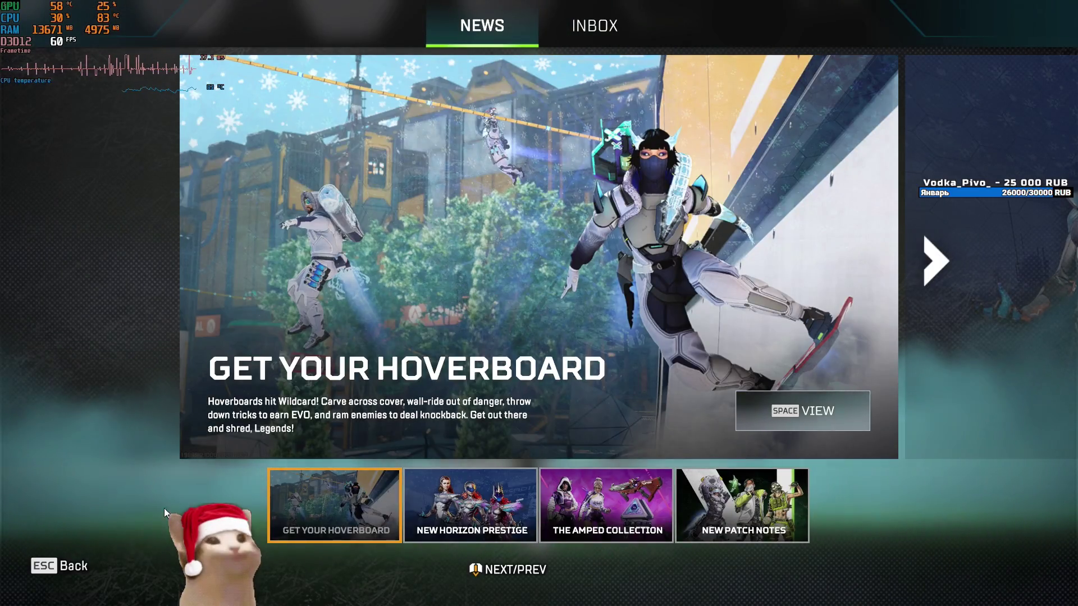
left_click(82, 567)
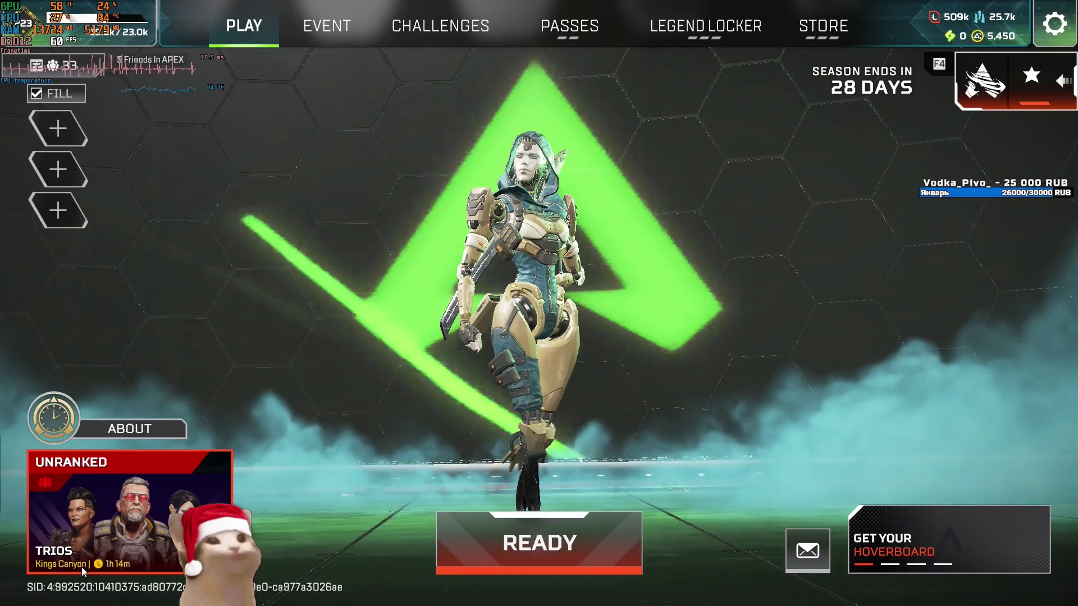
left_click(129, 494)
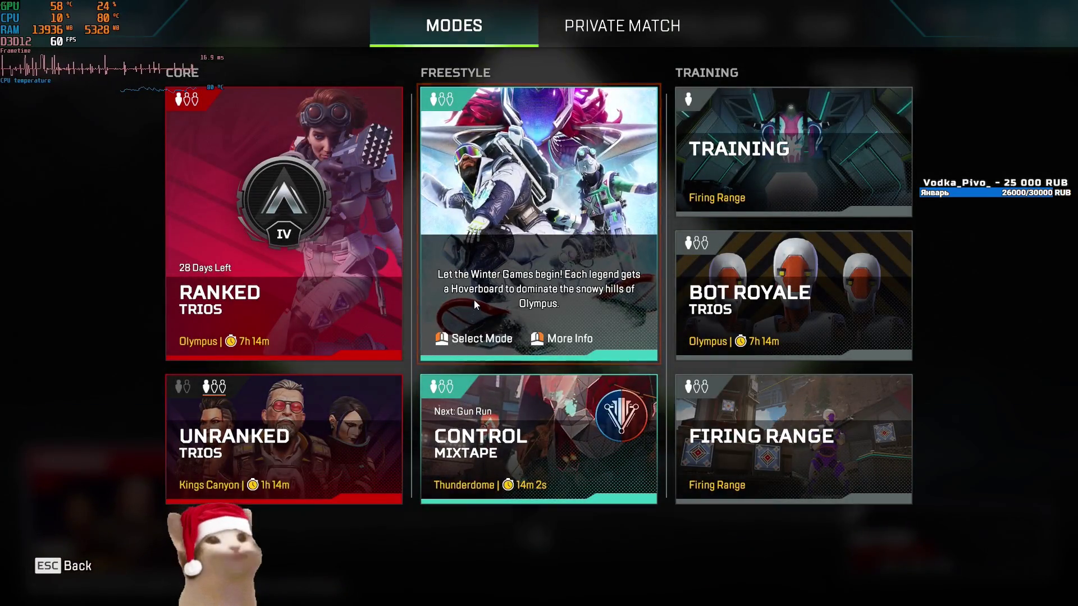
key("Escape")
left_click(160, 487)
left_click(682, 453)
left_click(129, 494)
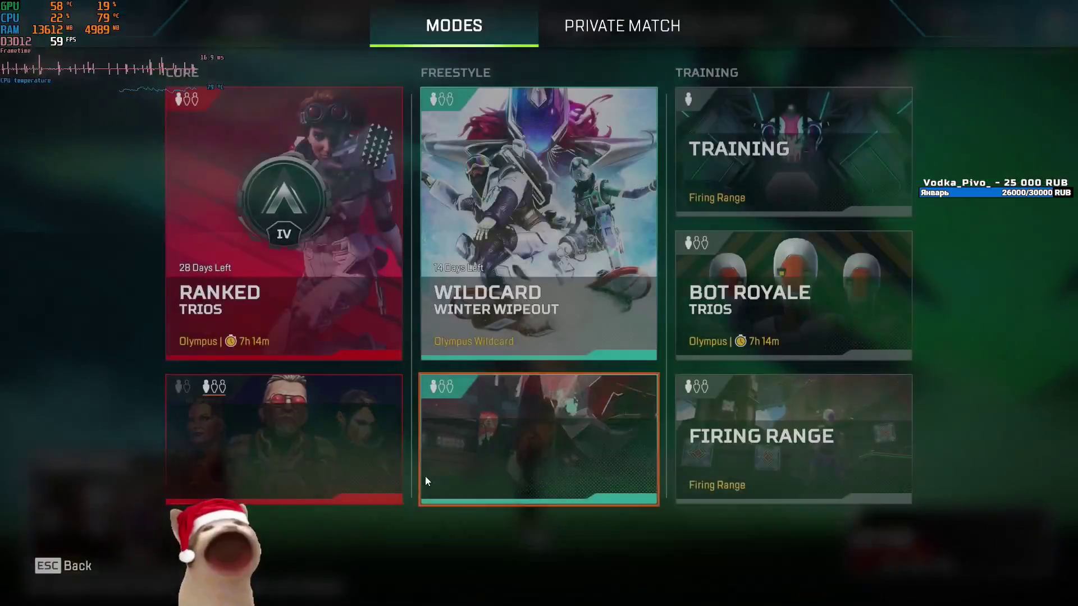
key("Escape")
left_click(129, 494)
left_click(696, 459)
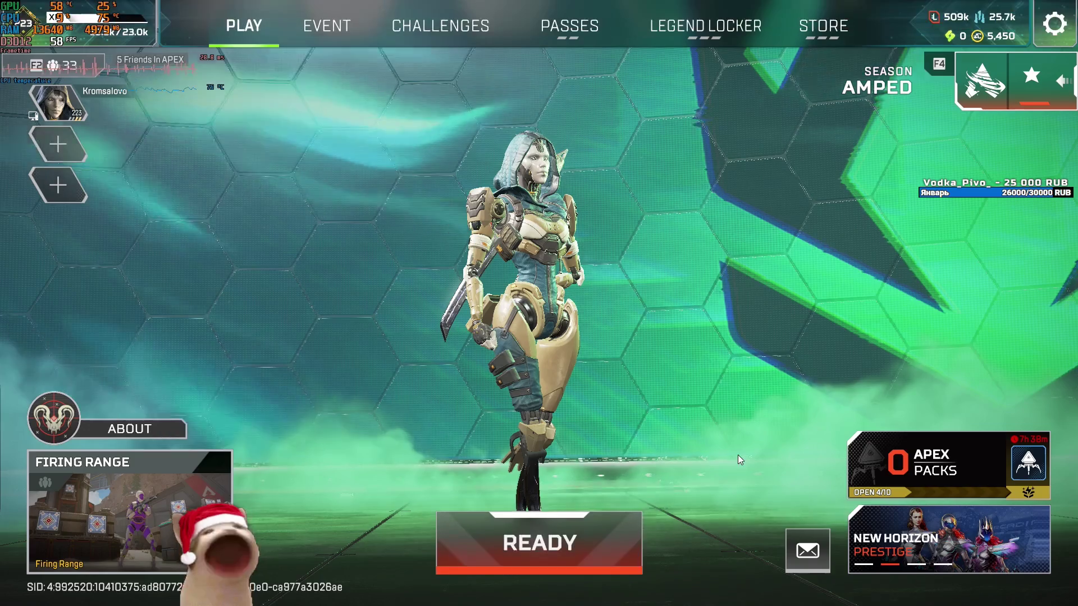
left_click(494, 536)
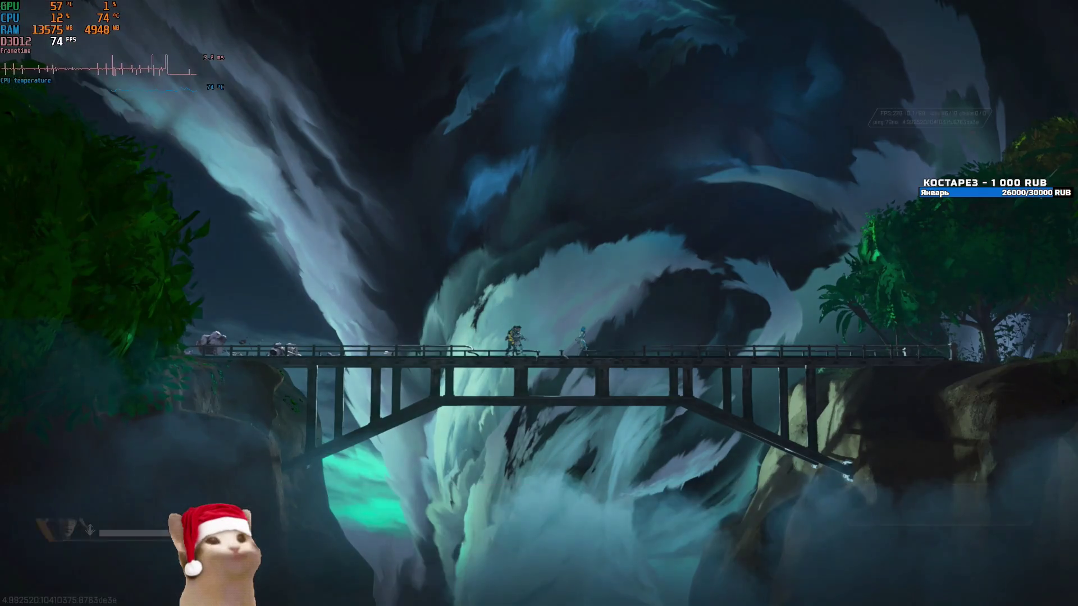
Step: Walk from the starting corridor down the sand ramp to the central tower, then pause
key("w")
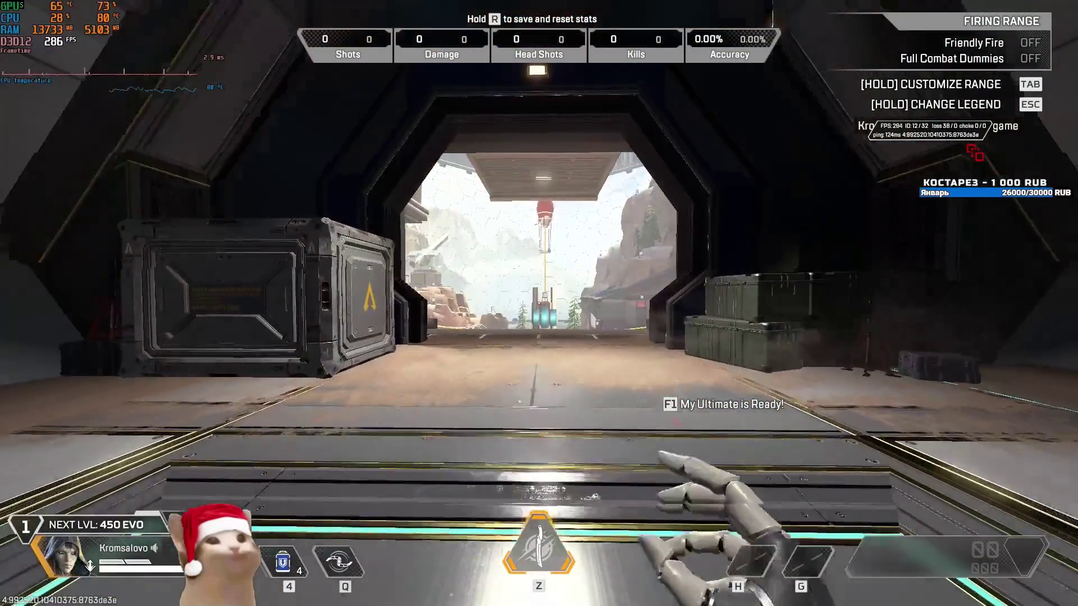
key("Escape")
key("Escape")
key("w")
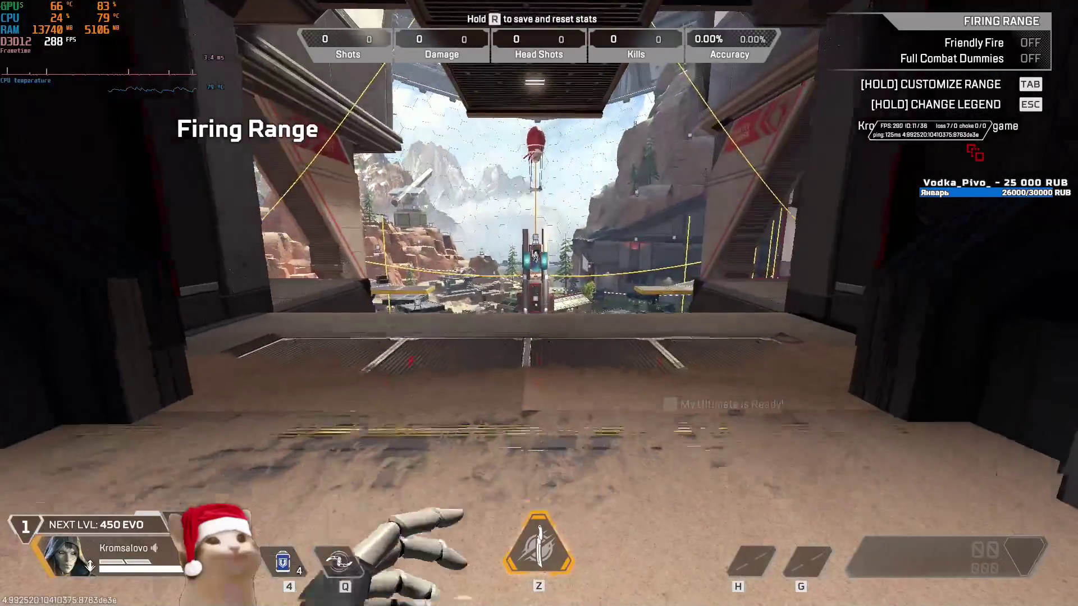
key("w")
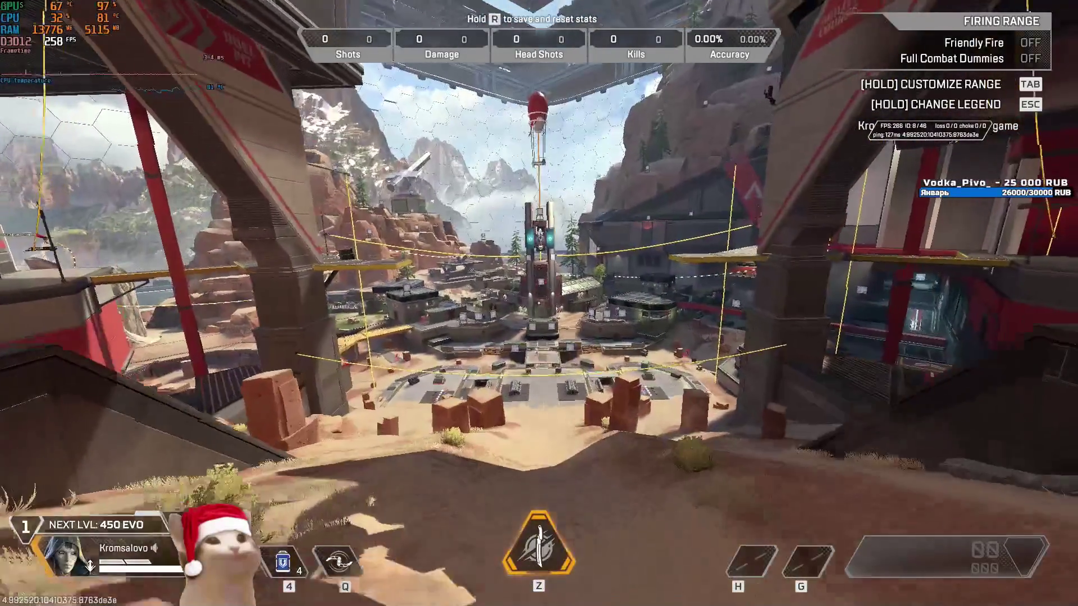
key("w")
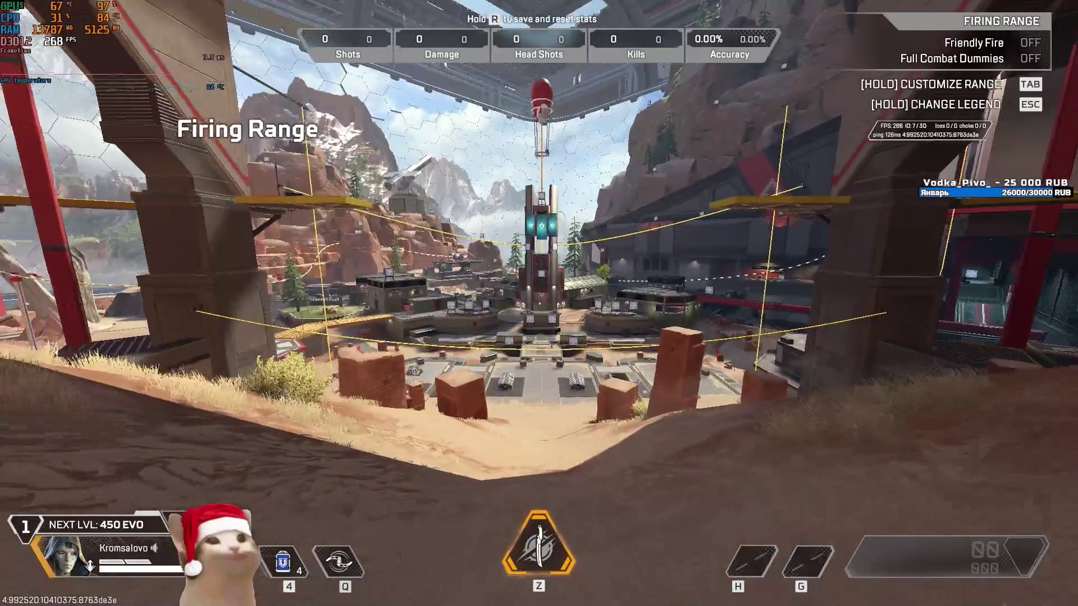
key("w")
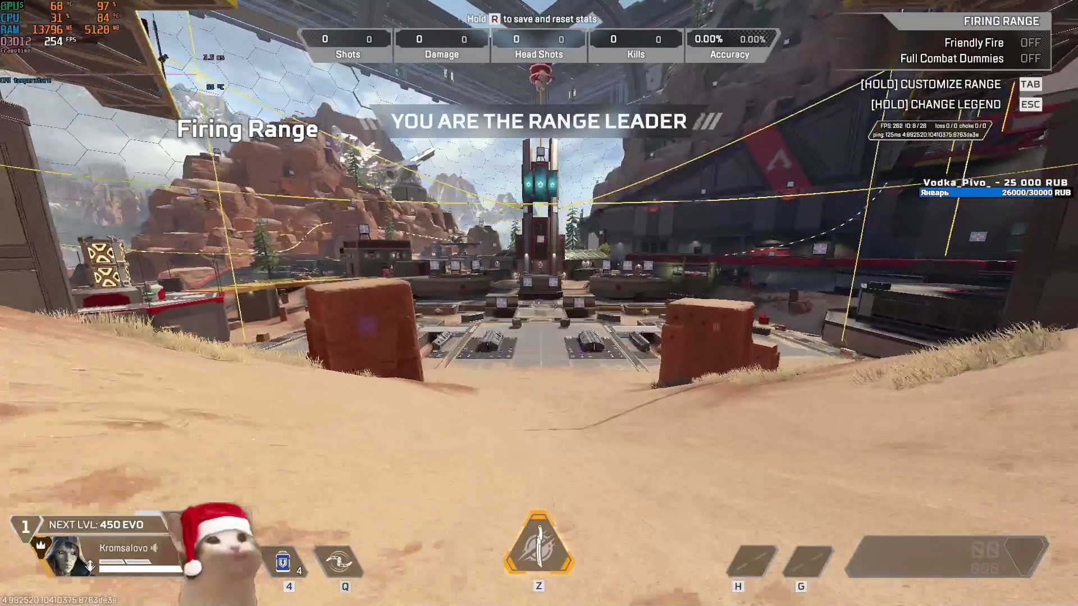
key("w")
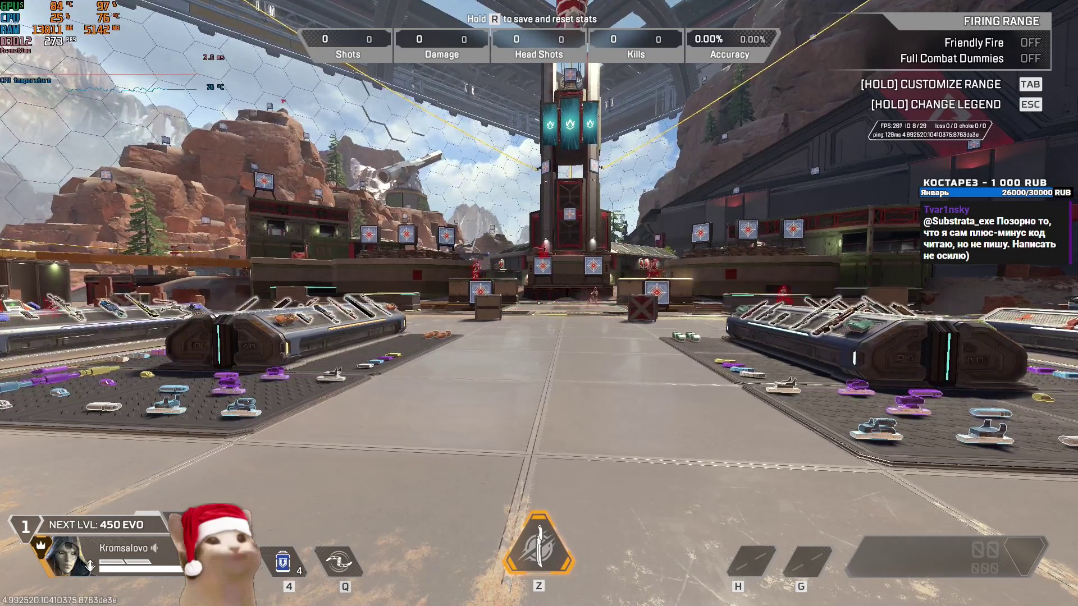
key("Escape")
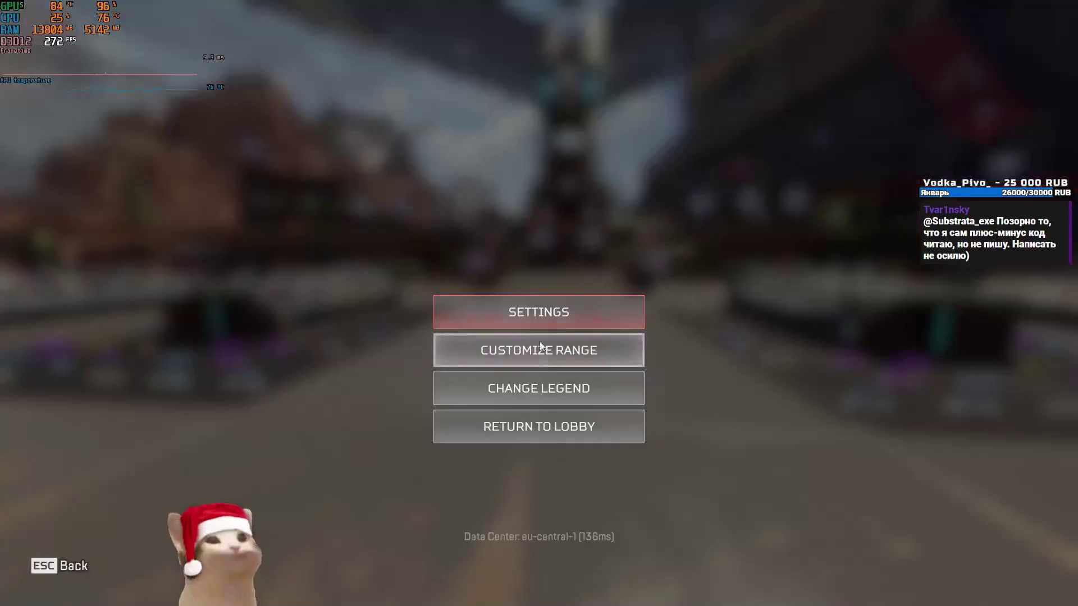
Step: Return from the Firing Range to the lobby and exit Apex Legends to the desktop
left_click(517, 427)
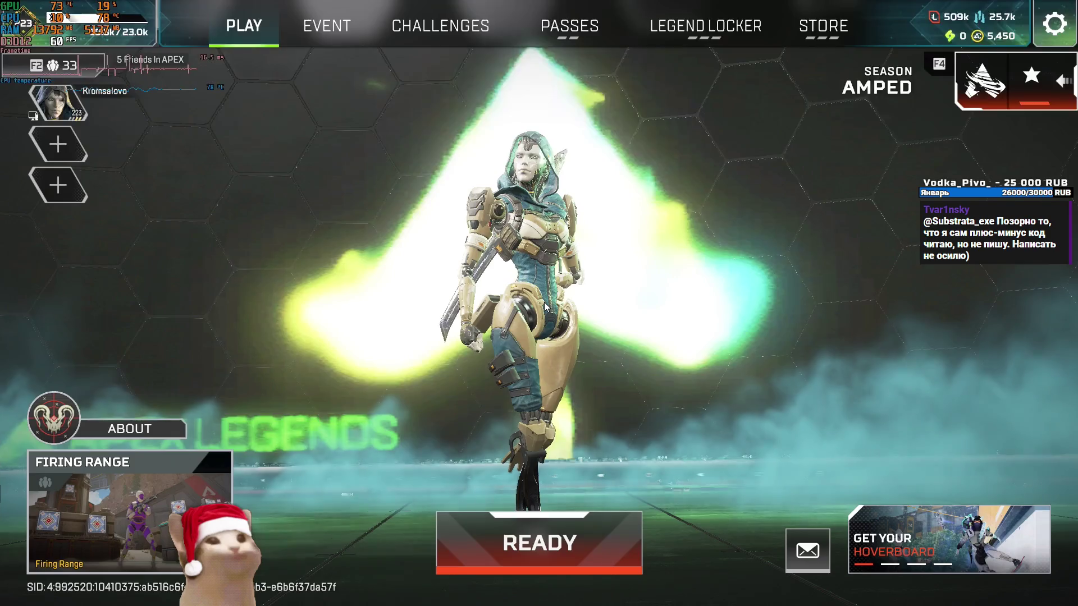
key("Escape")
left_click(556, 350)
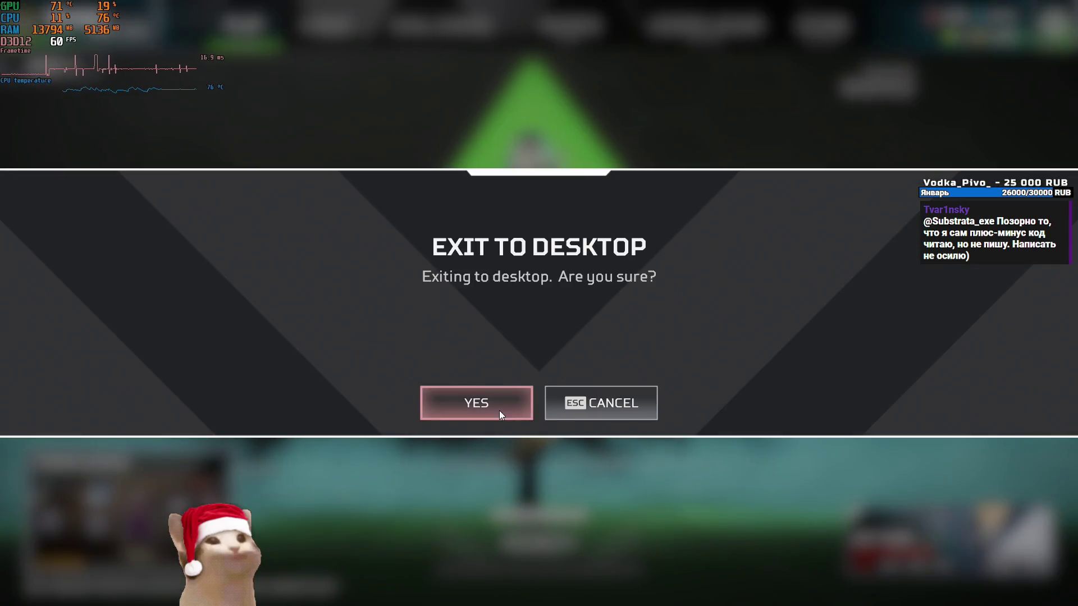
left_click(537, 399)
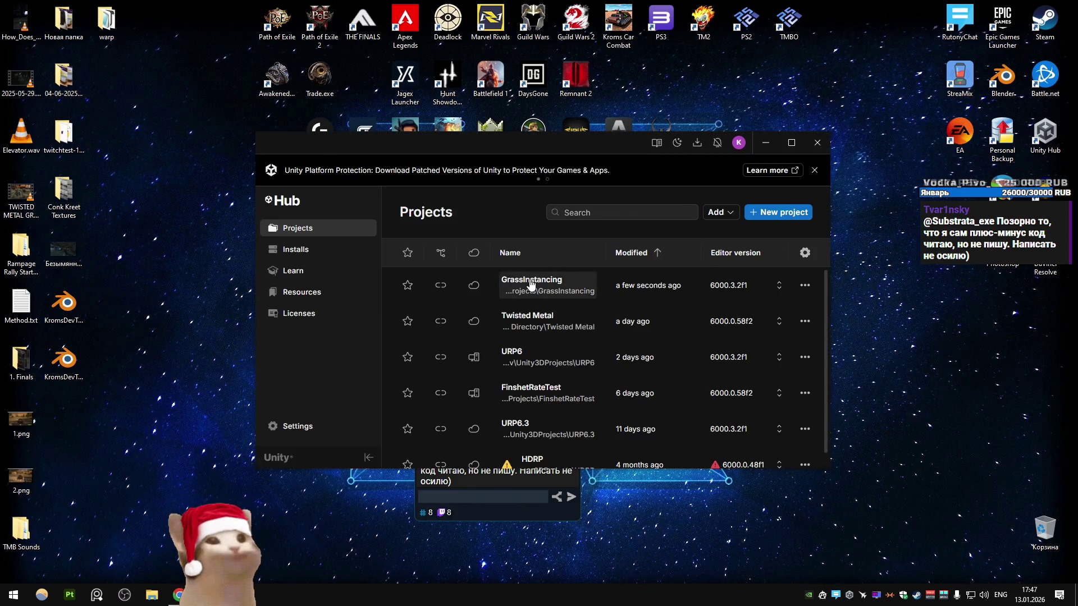
Step: Launch the GrassInstancing project from Unity Hub's Projects list
left_click(530, 285)
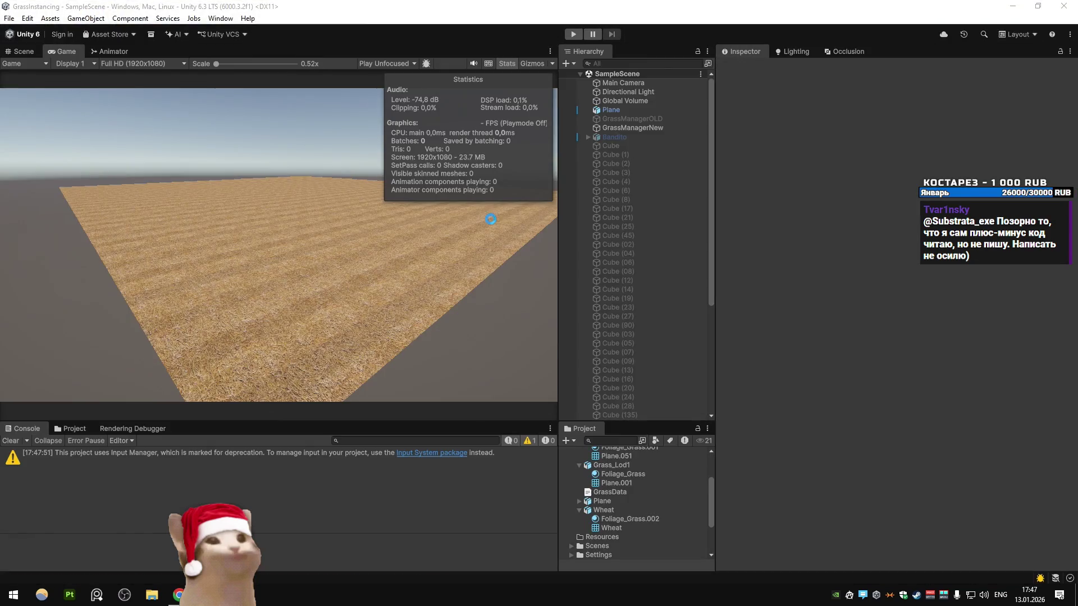
Step: Clear the Wheat mesh from GrassManagerNew's Draw Grass component, then play SampleScene
left_click(627, 128)
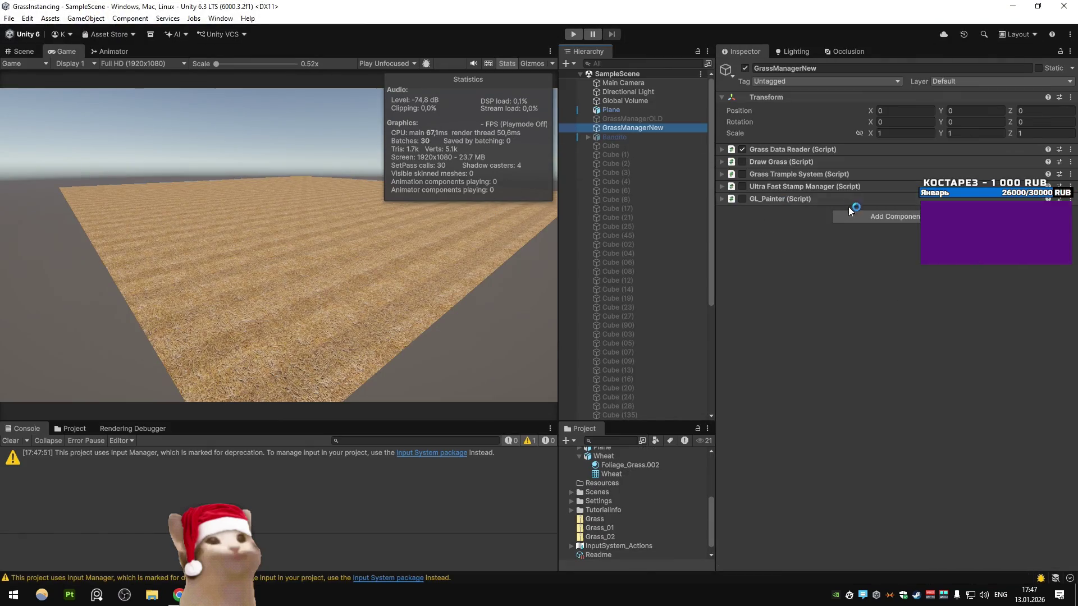
left_click(720, 186)
left_click(721, 173)
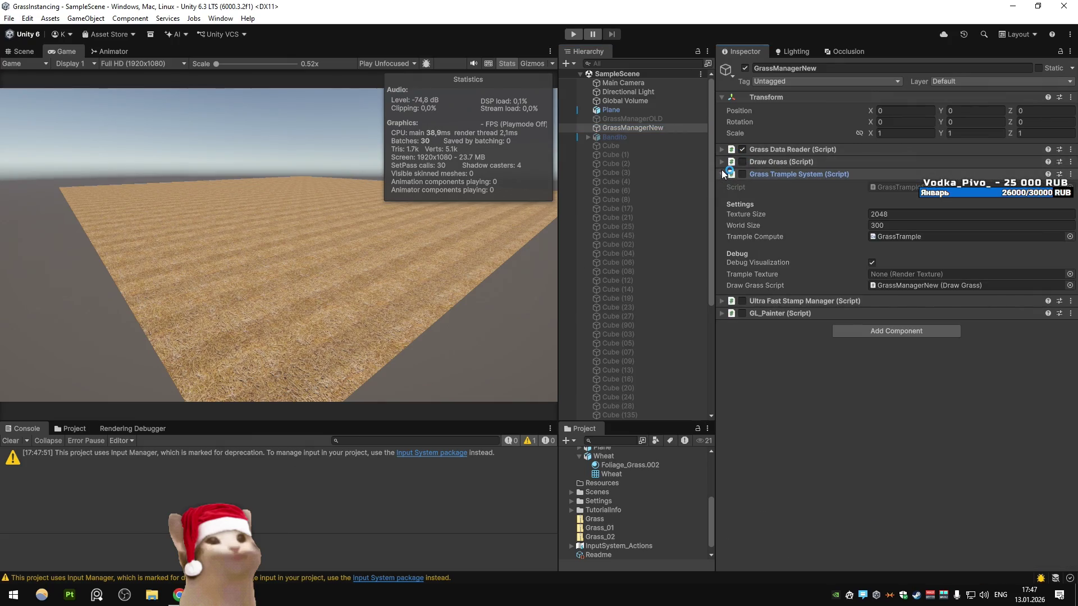
left_click(722, 172)
left_click(722, 163)
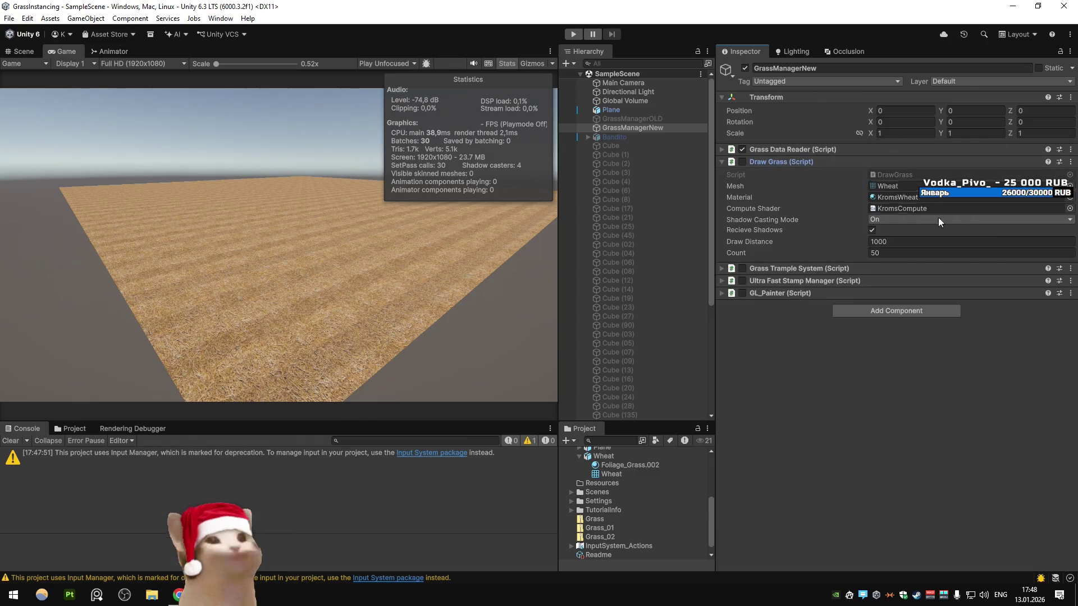
left_click(897, 185)
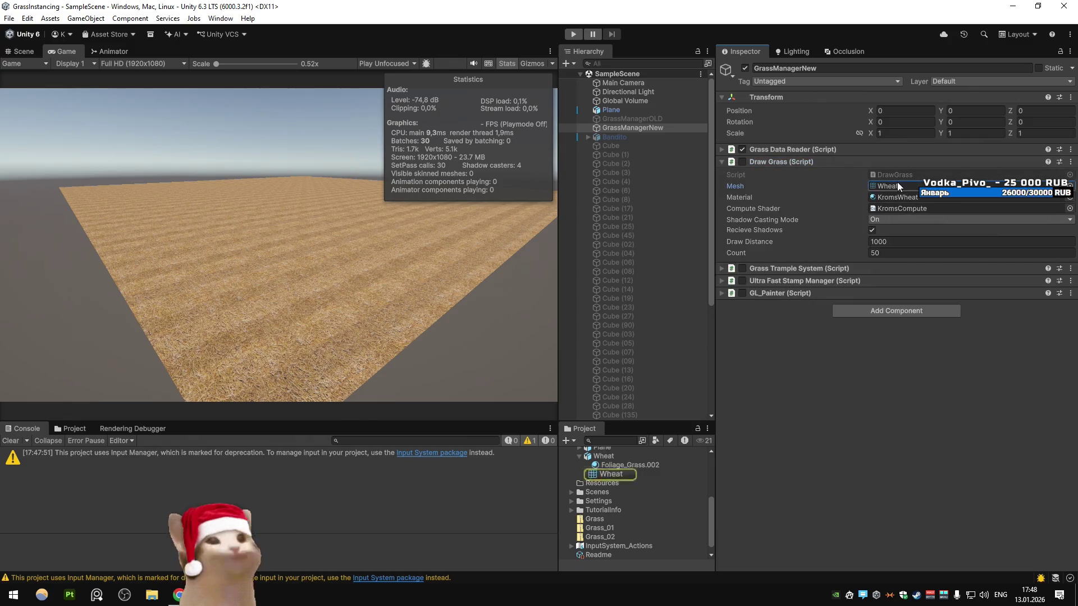
key("Delete")
left_click(573, 35)
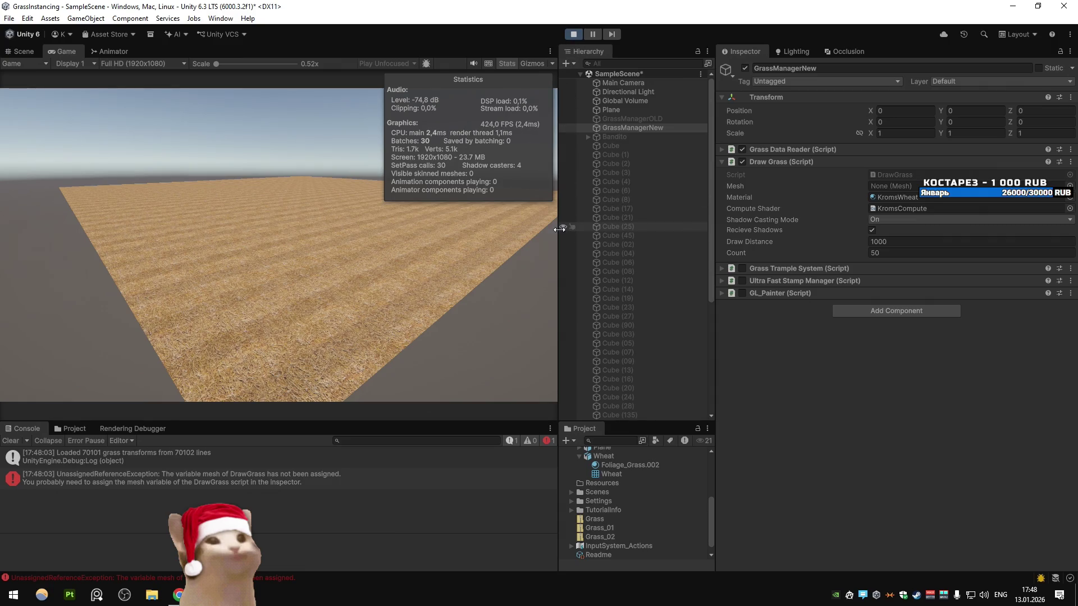
Step: Stop play mode and assign the Wheat mesh to Draw Grass via the mesh picker
key("ctrl+p")
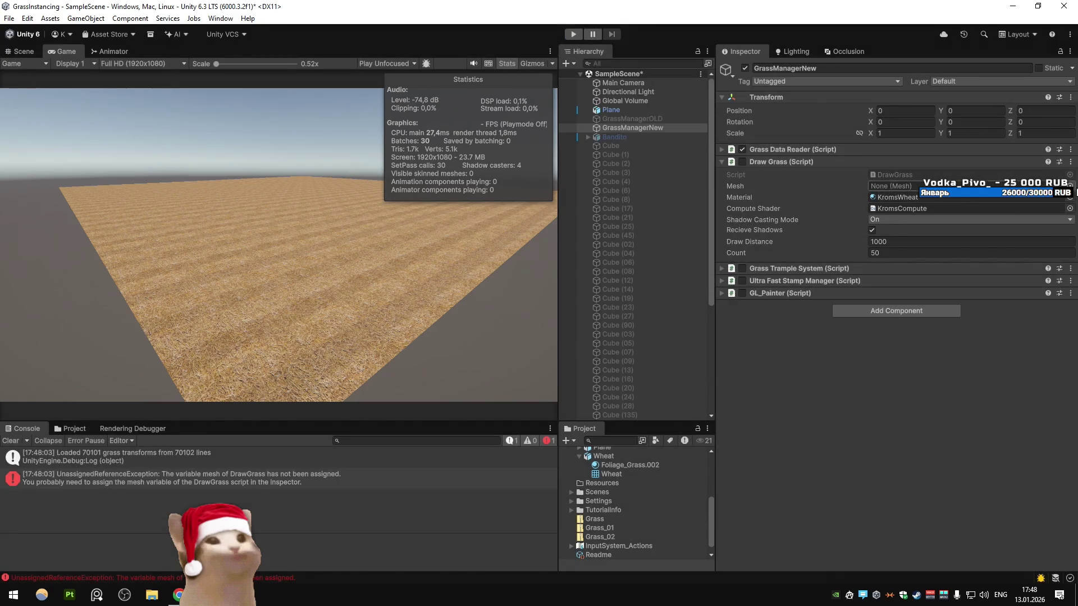
left_click(1070, 186)
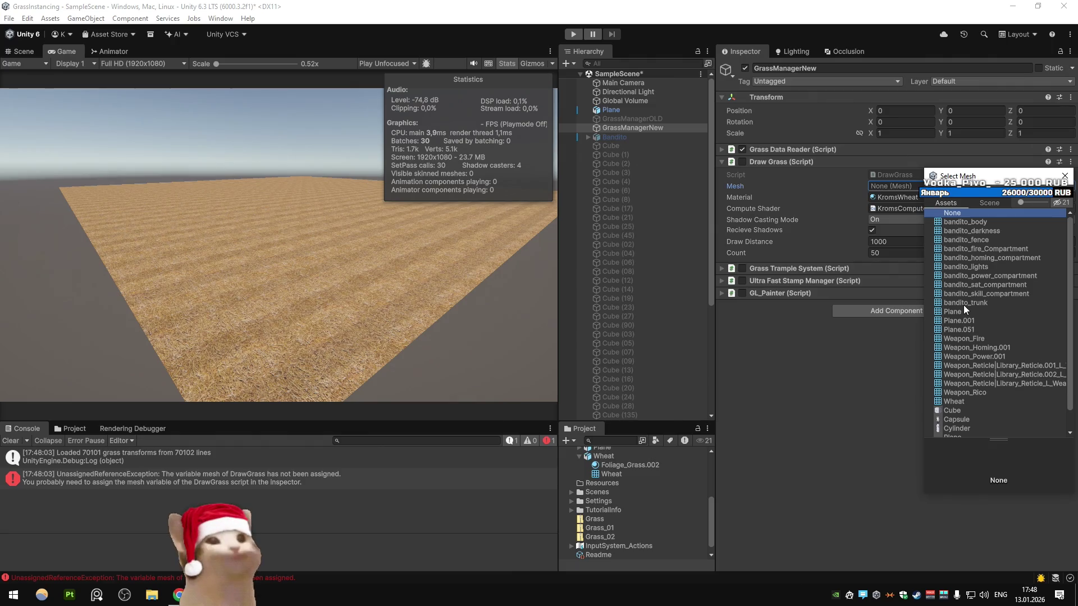
double_click(954, 402)
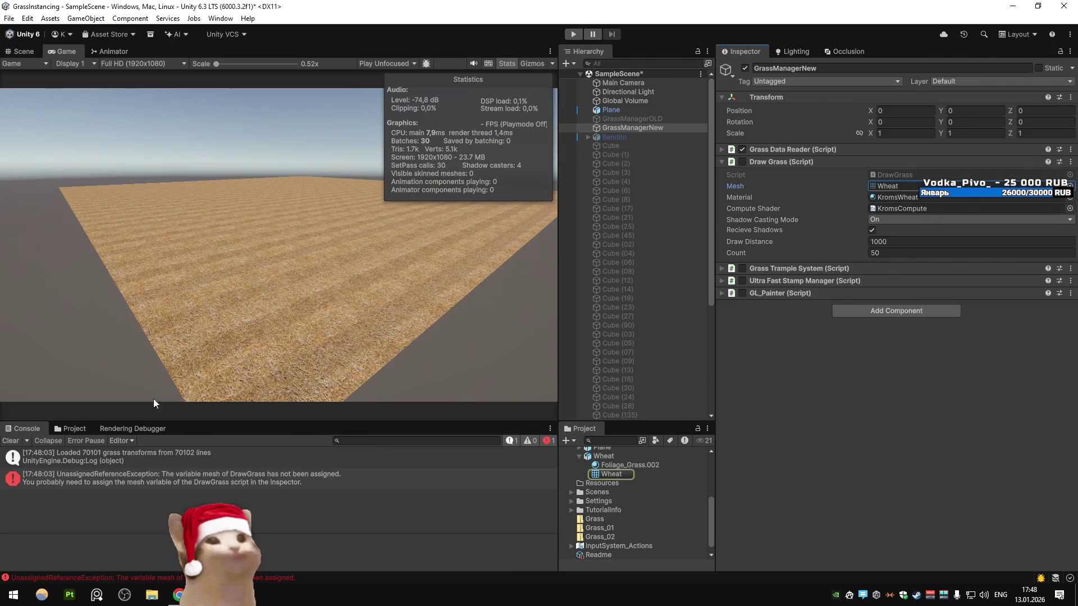
Step: Drag Grass_Lod1's Plane.001 mesh into Draw Grass's Mesh field and play the scene
left_click(72, 428)
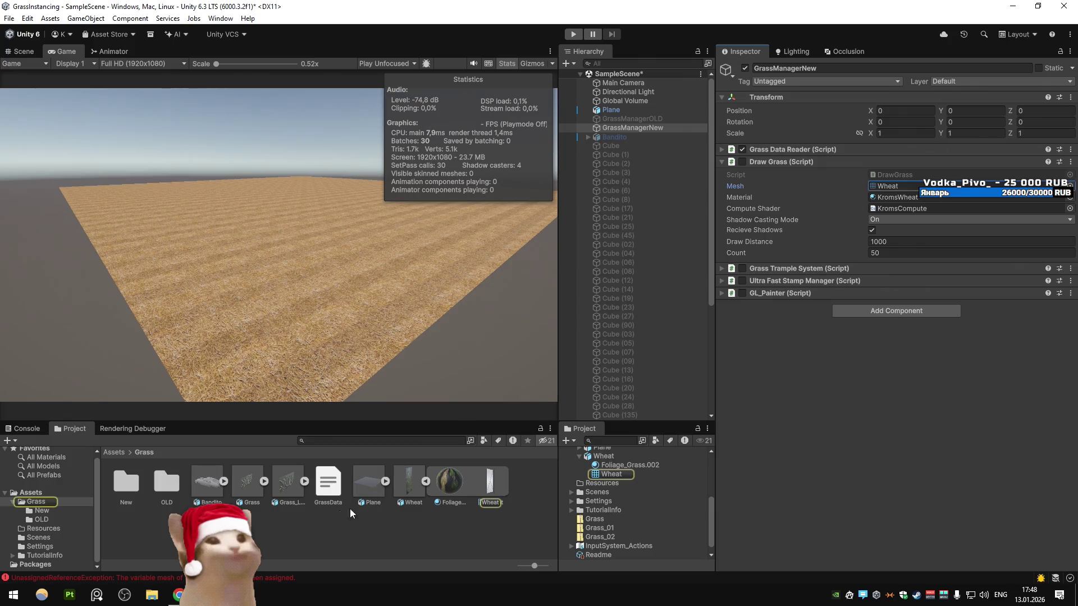
left_click(249, 489)
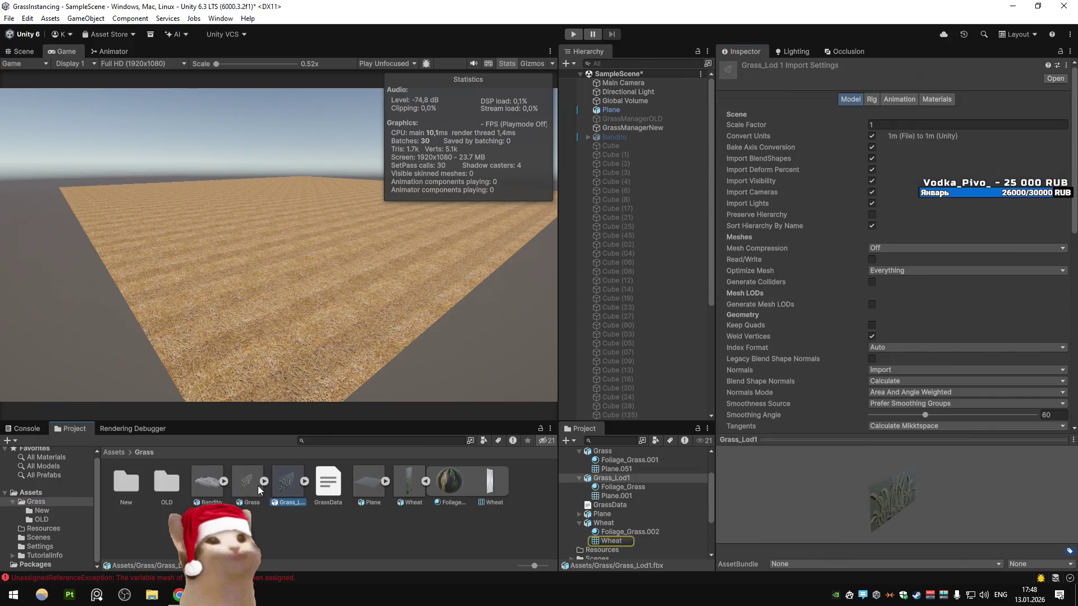
left_click(265, 482)
left_click(345, 487)
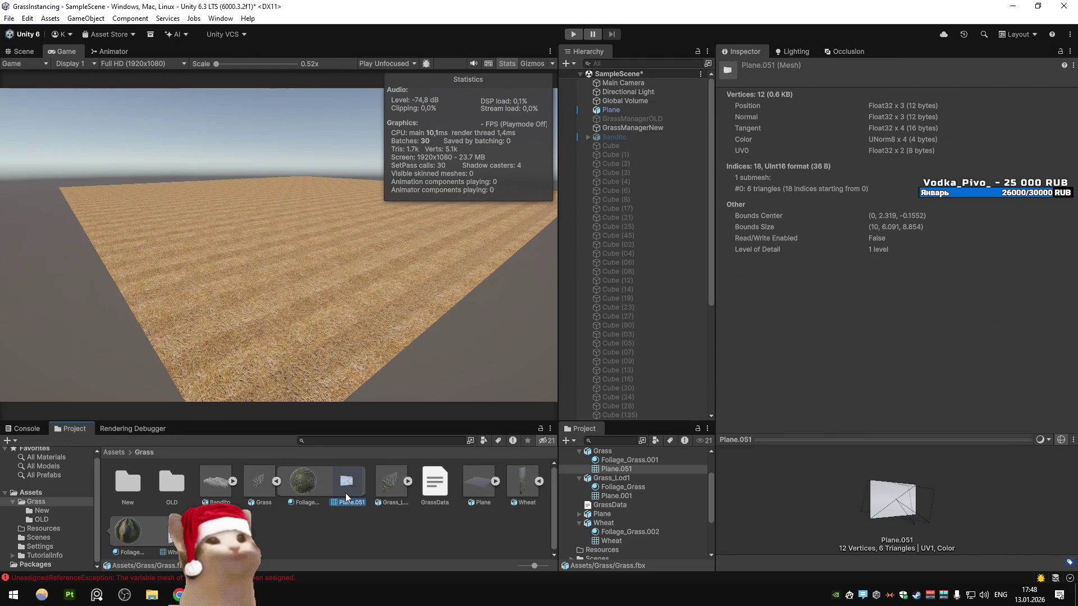
left_click(407, 483)
left_click(478, 484)
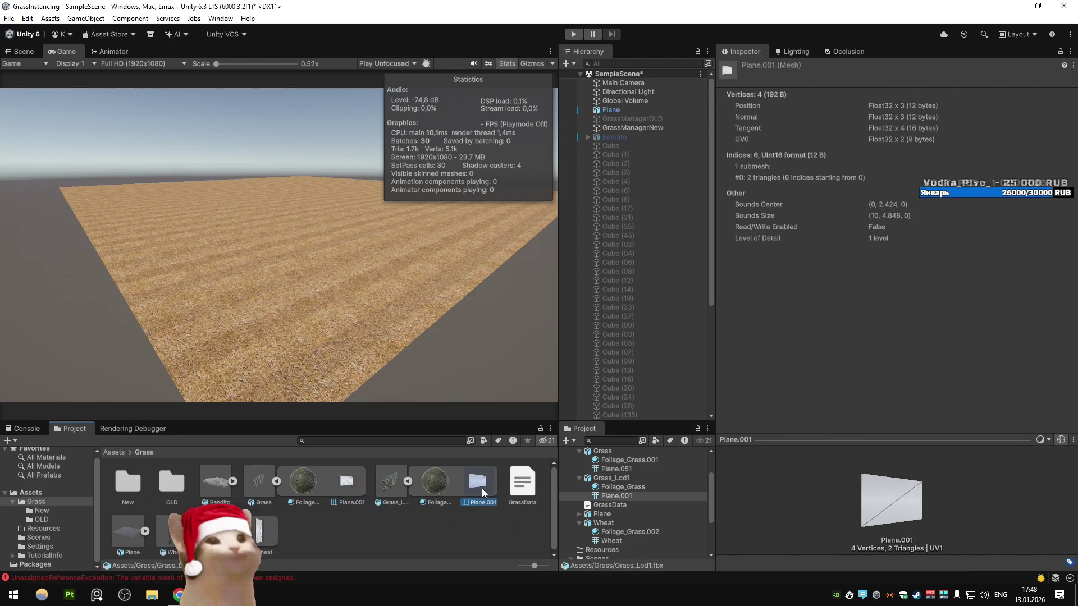
left_click(656, 128)
left_click_drag(475, 482, 893, 186)
left_click(572, 35)
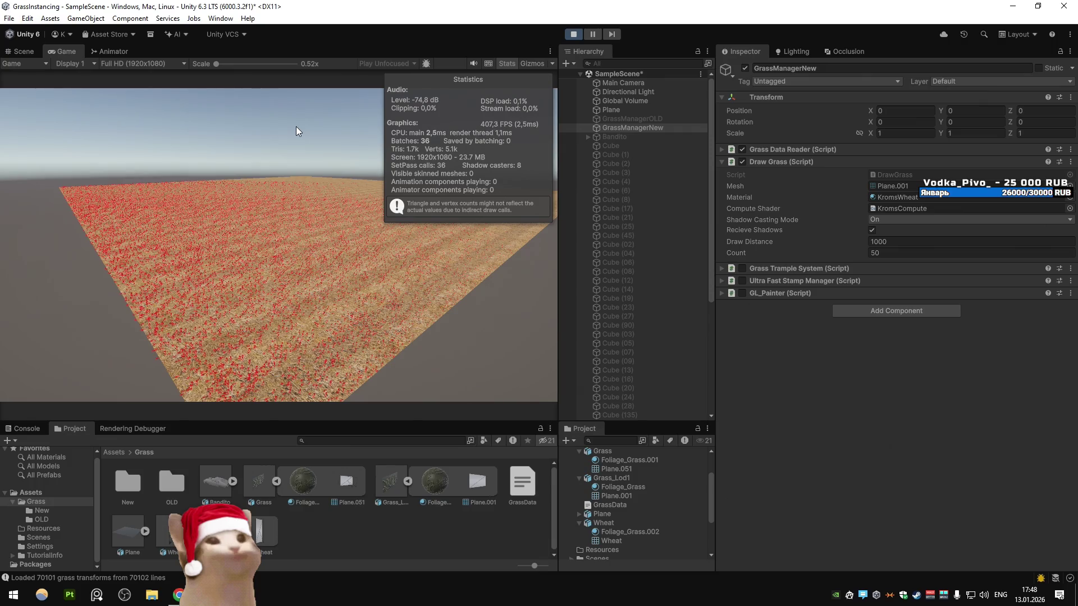
left_click(220, 18)
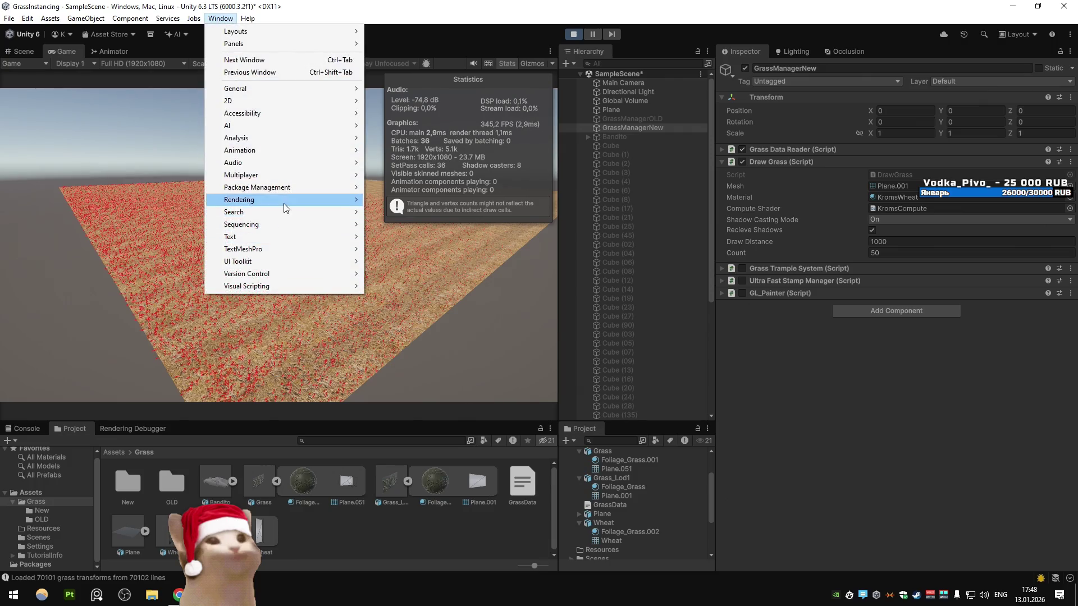
left_click(421, 15)
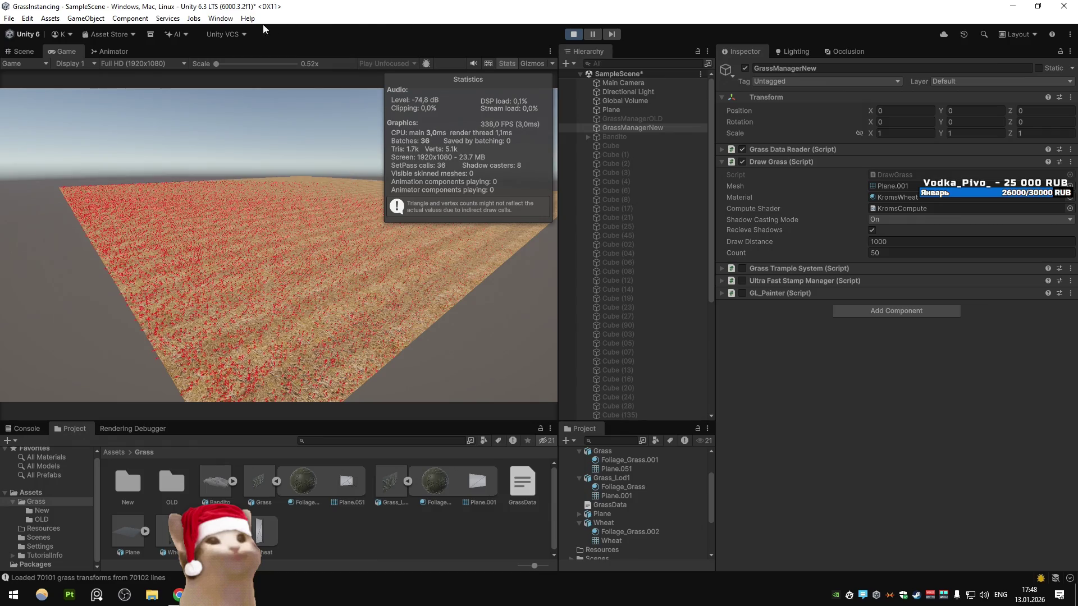
left_click(220, 18)
mouse_move(264, 137)
left_click(393, 137)
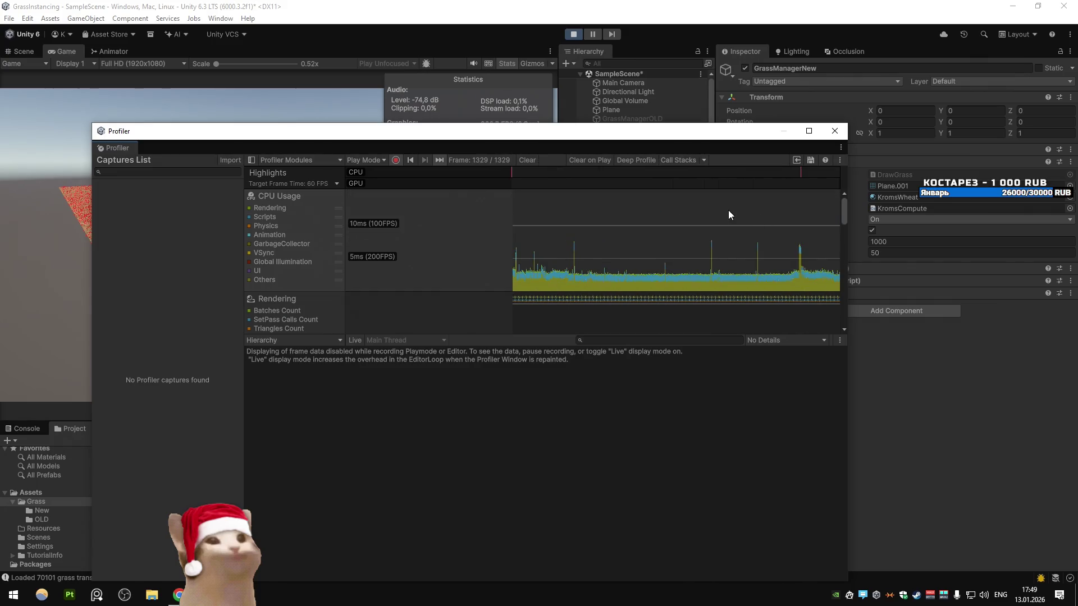
left_click(769, 224)
left_click(786, 230)
left_click(524, 373)
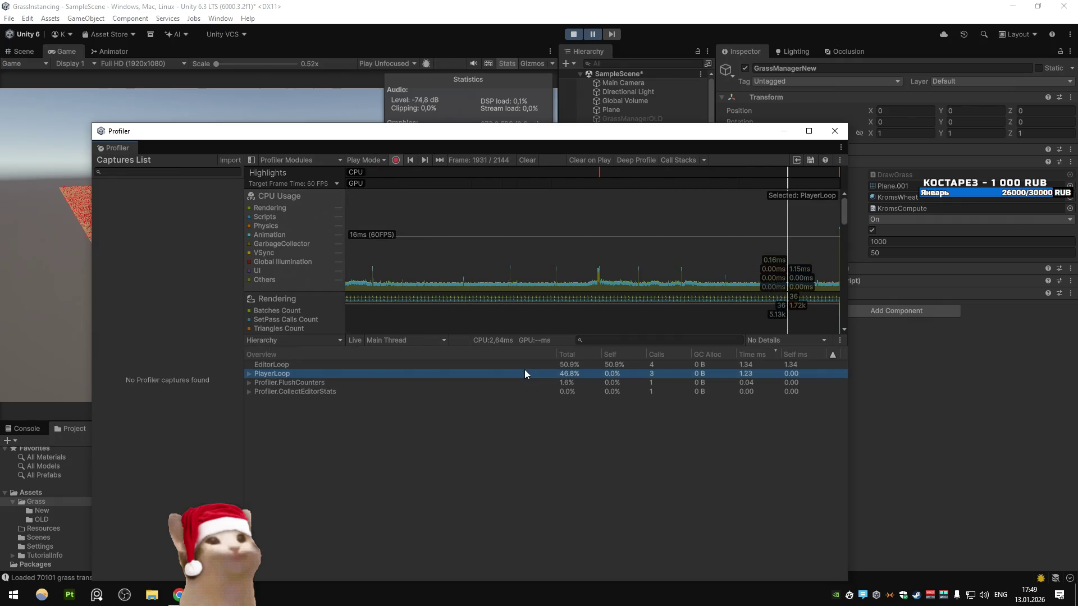
key("Right")
key("Down")
key("Right")
key("Down")
key("Left")
key("Left")
key("Left")
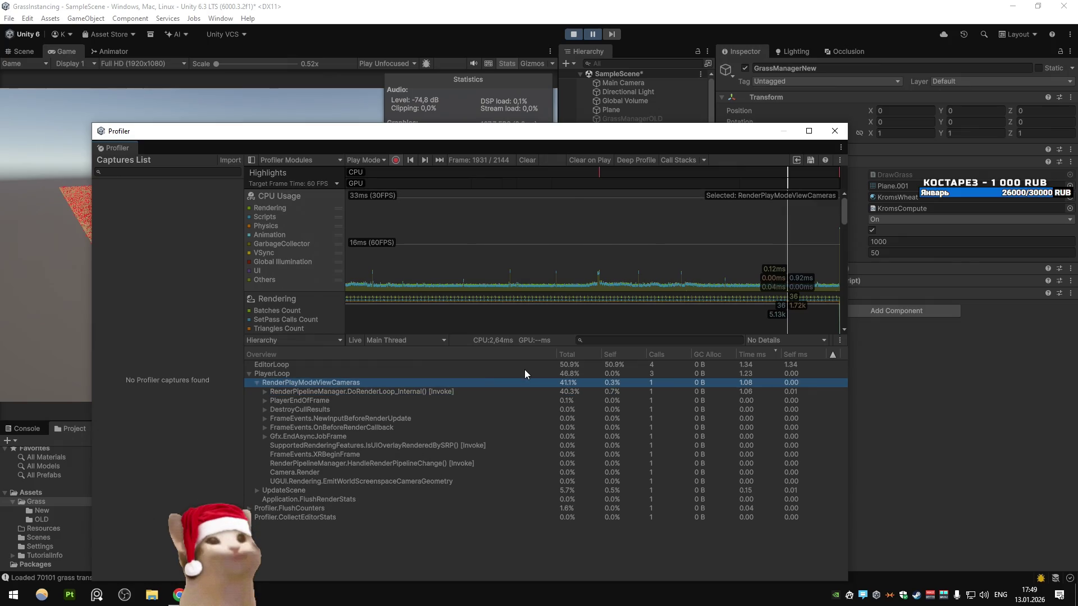
left_click(834, 131)
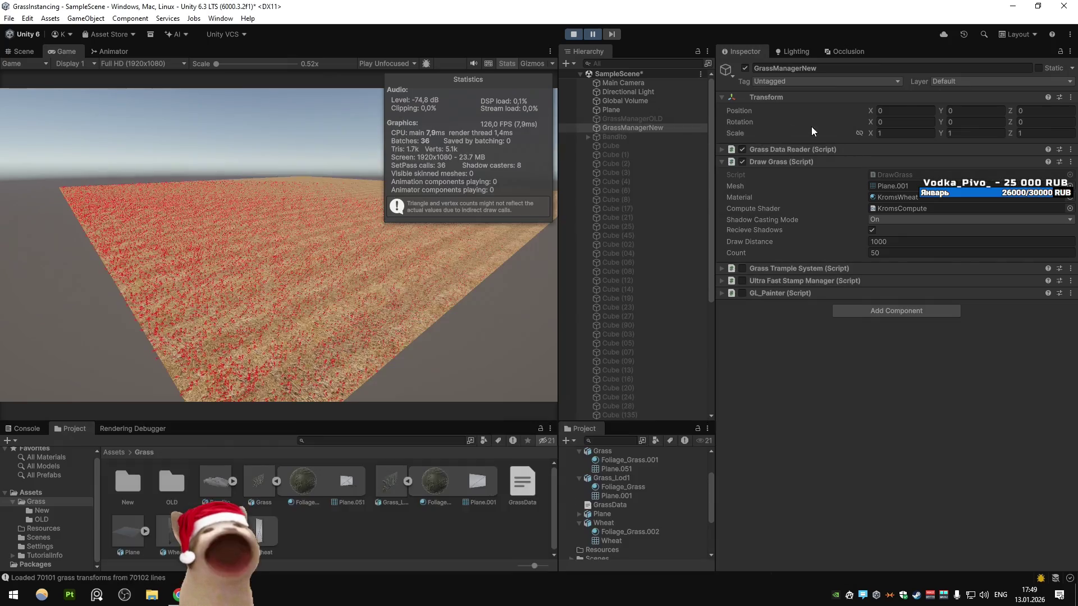
Step: Stop play mode, open the Grass/New folder and select the KromsGrass shader graph
left_click(574, 34)
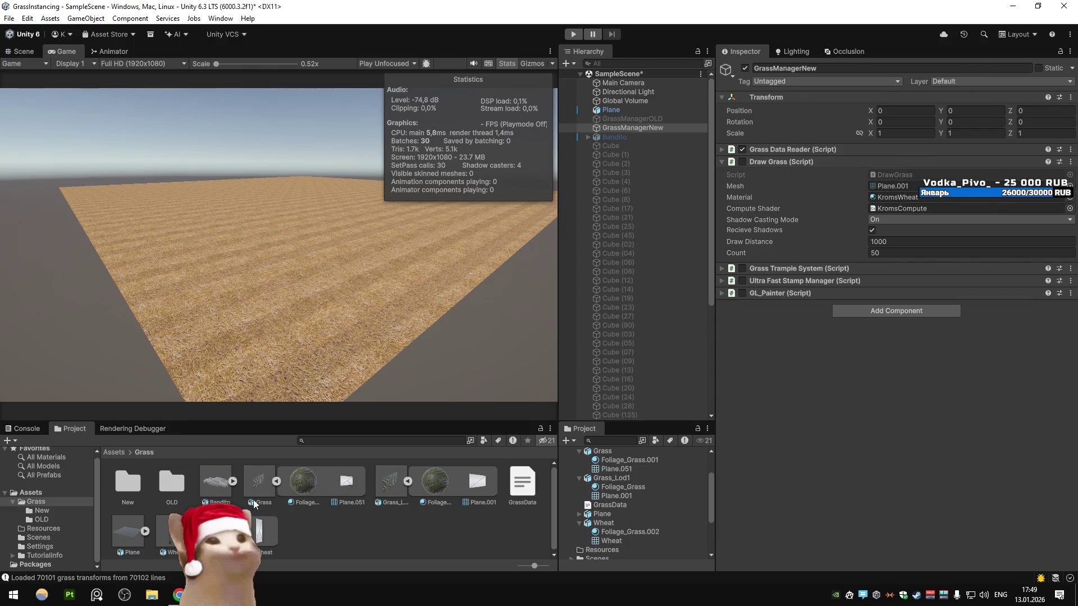
double_click(127, 481)
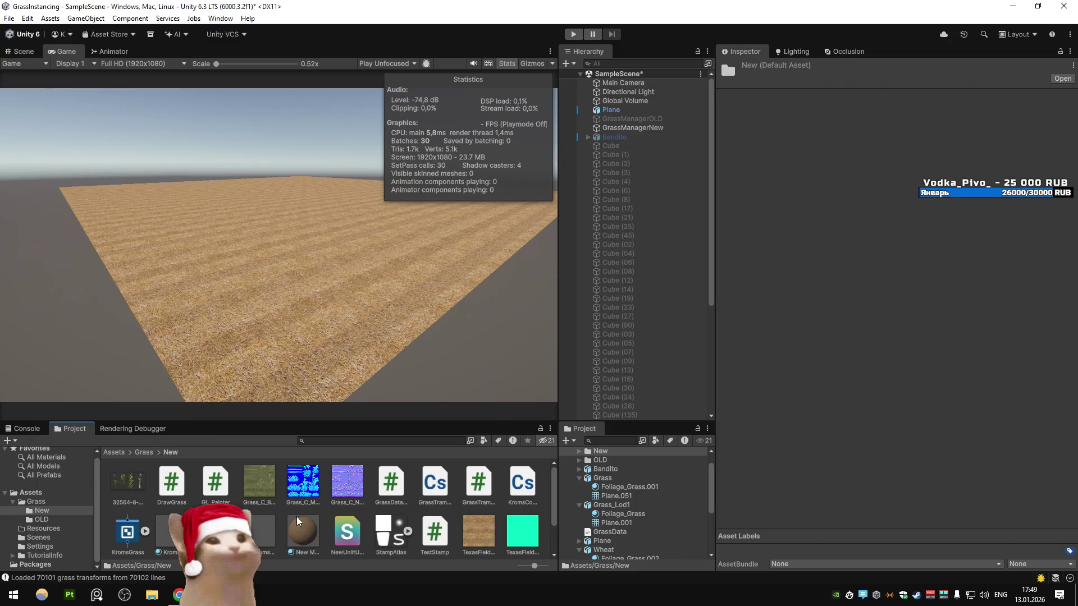
scroll(365, 516, "down", 1)
scroll(365, 520, "up", 1)
scroll(359, 525, "down", 1)
scroll(354, 529, "up", 1)
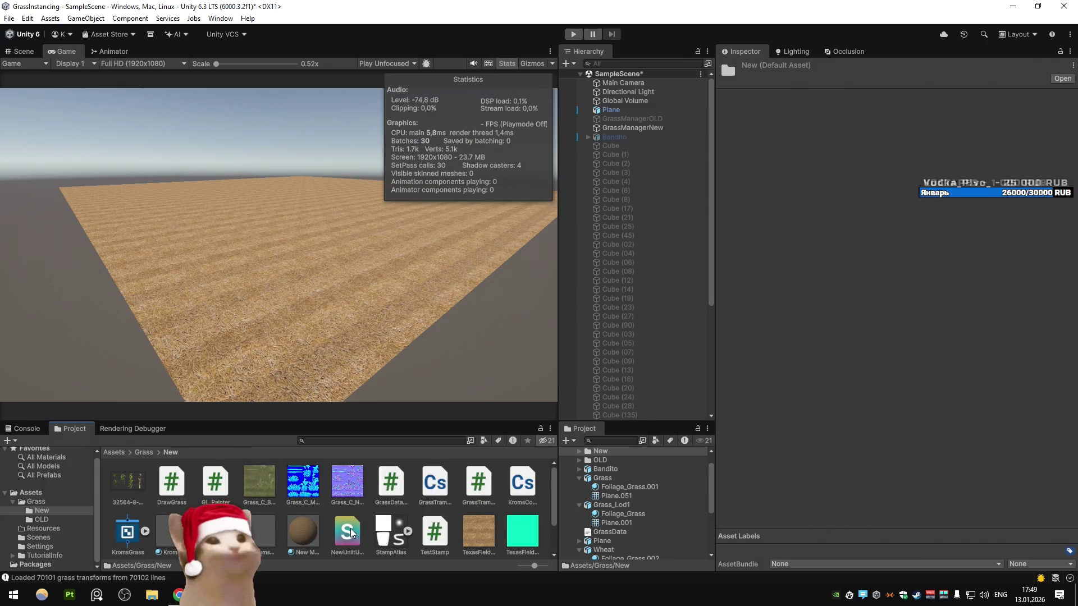
scroll(351, 531, "down", 1)
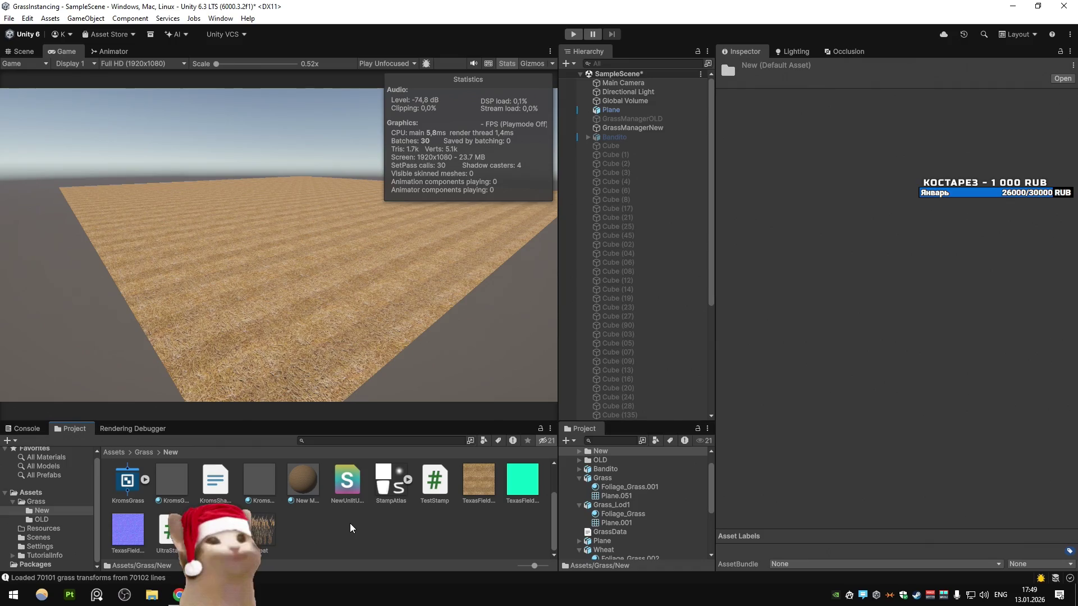
scroll(350, 528, "up", 1)
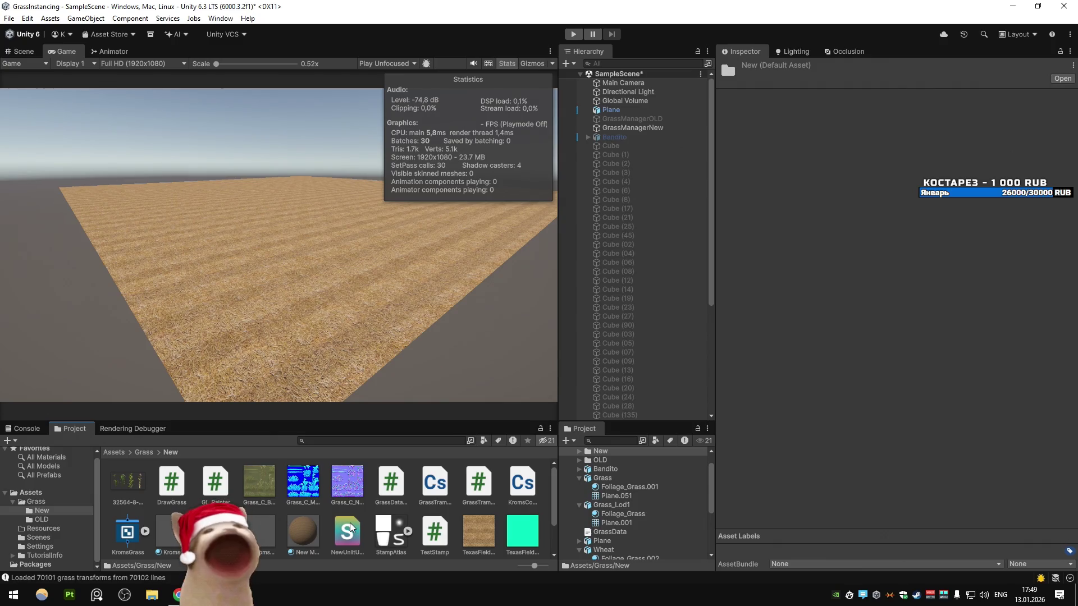
scroll(304, 515, "down", 2)
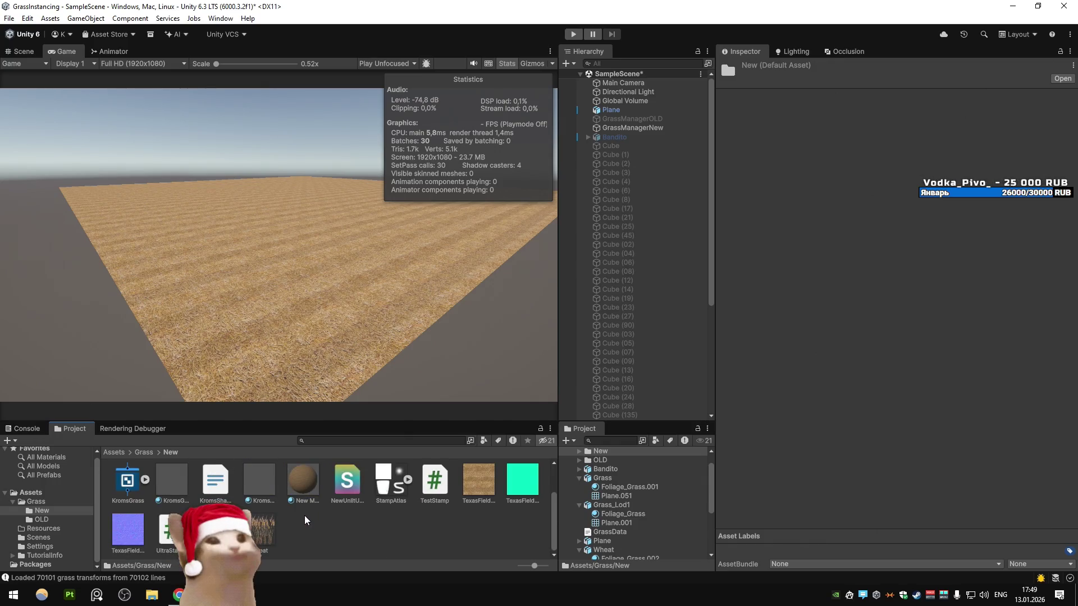
scroll(304, 516, "up", 2)
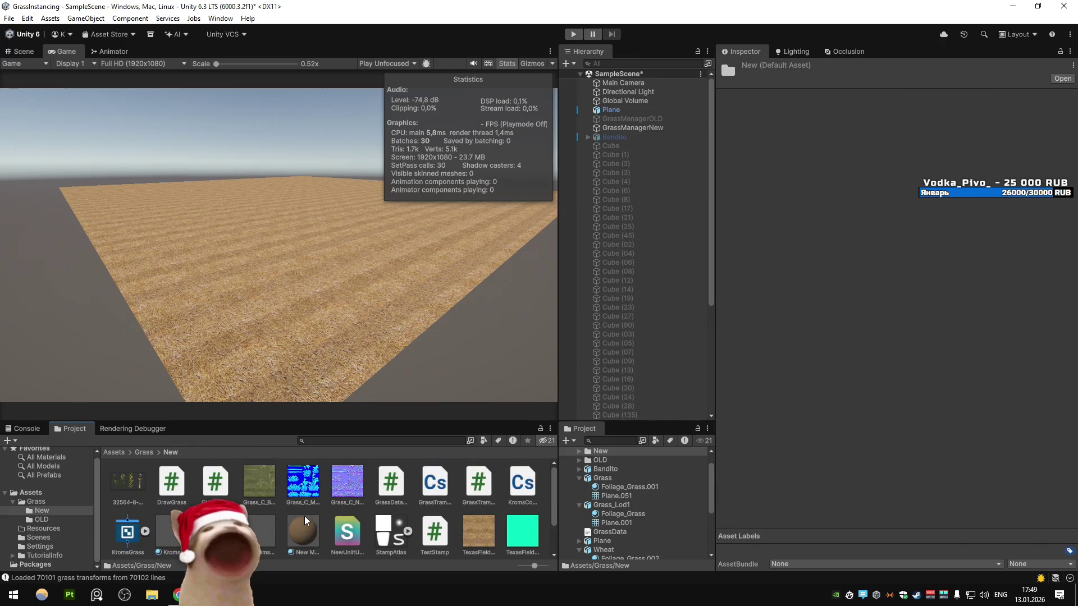
left_click(129, 532)
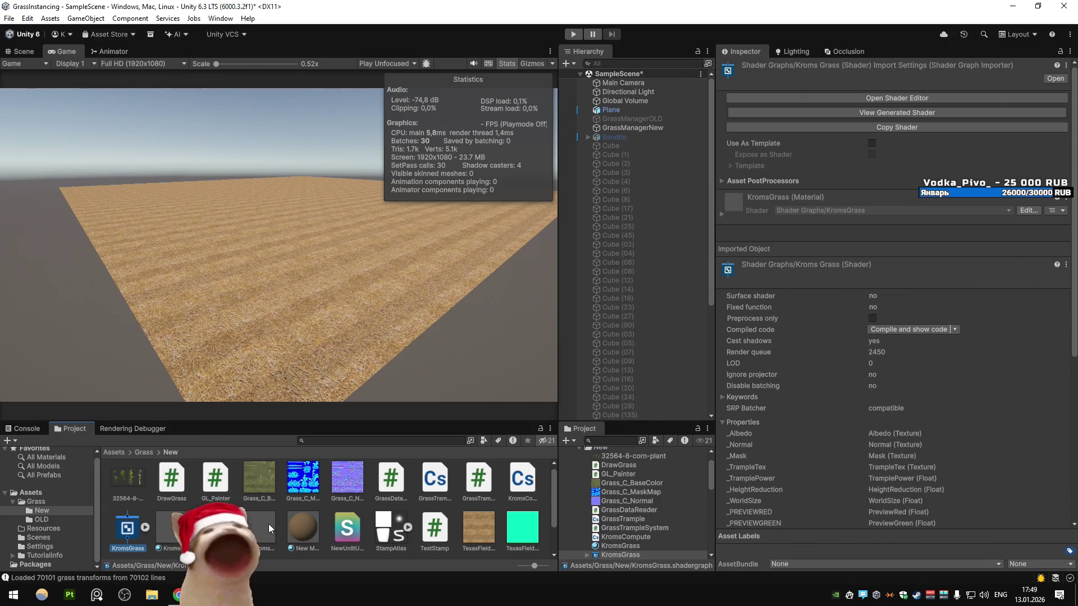
scroll(268, 525, "down", 2)
Step: Switch GrassManagerNew's Draw Grass mesh back to Wheat and play the scene
left_click(306, 547)
key("BackSpace")
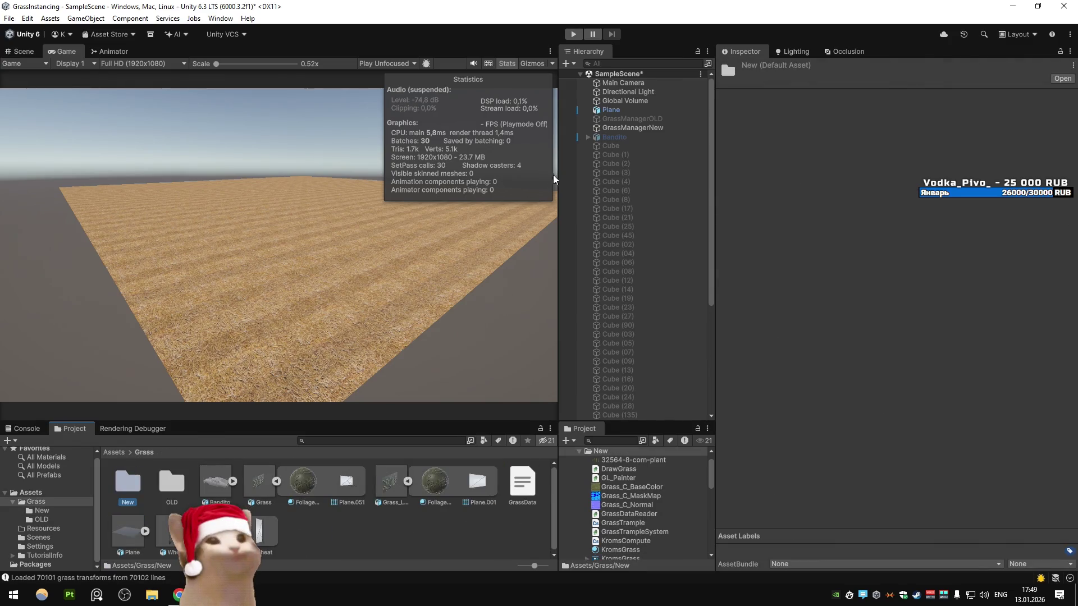
left_click(635, 127)
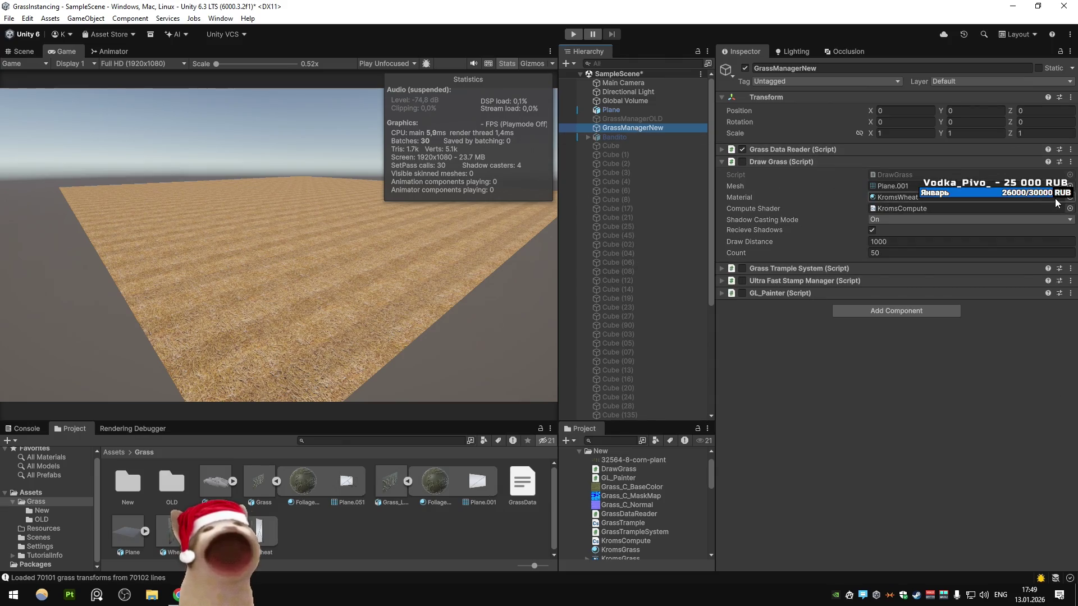
left_click(1070, 186)
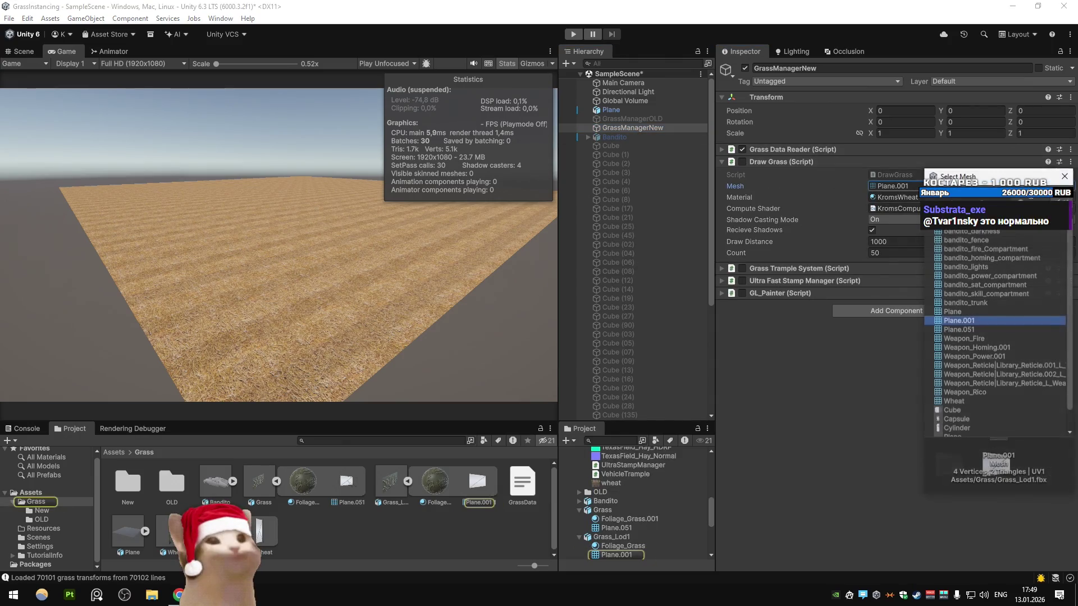
double_click(954, 225)
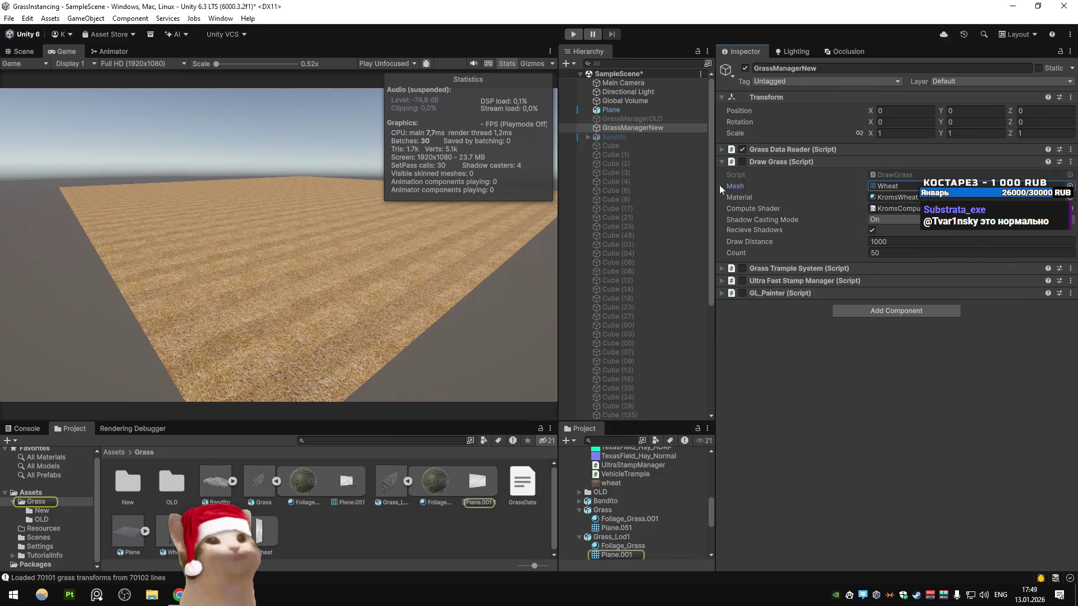
left_click(573, 33)
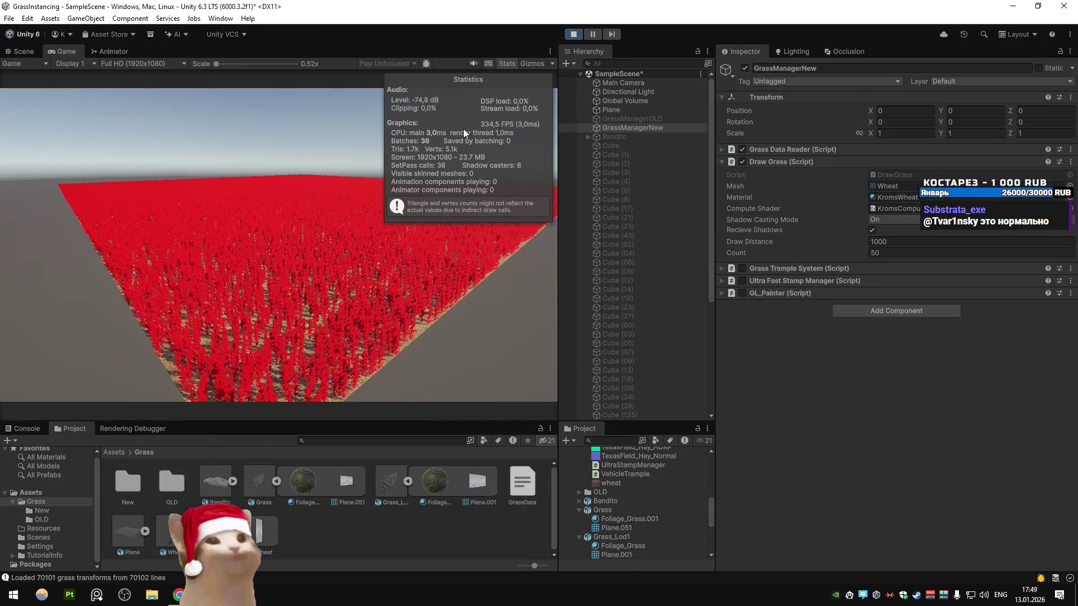
Step: Enable the Grass Trample System component, rerun the scene, and clear the Console errors
left_click(575, 32)
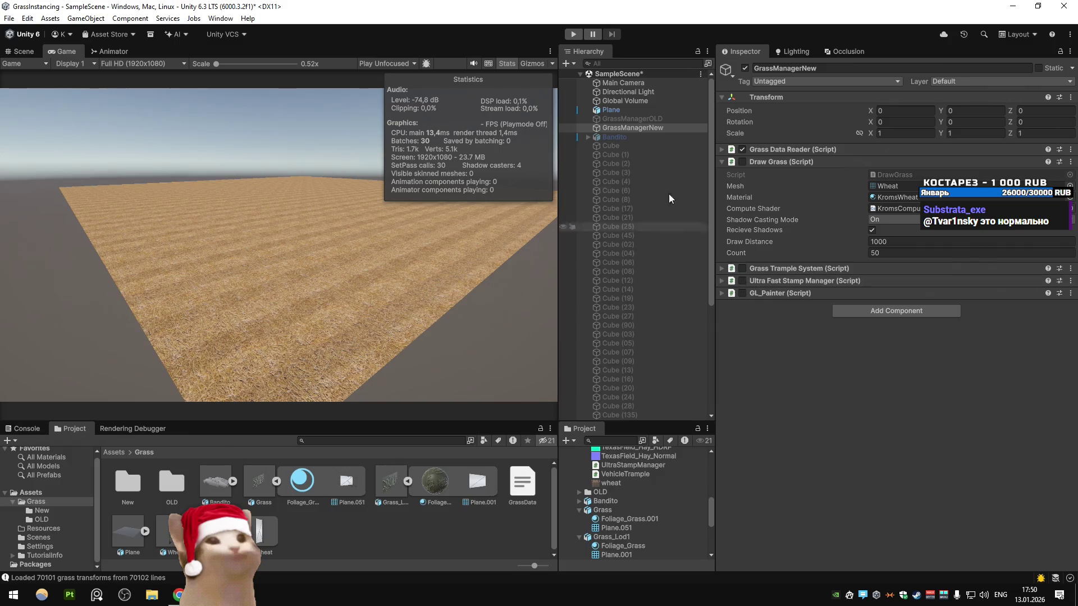
left_click(741, 269)
left_click(573, 34)
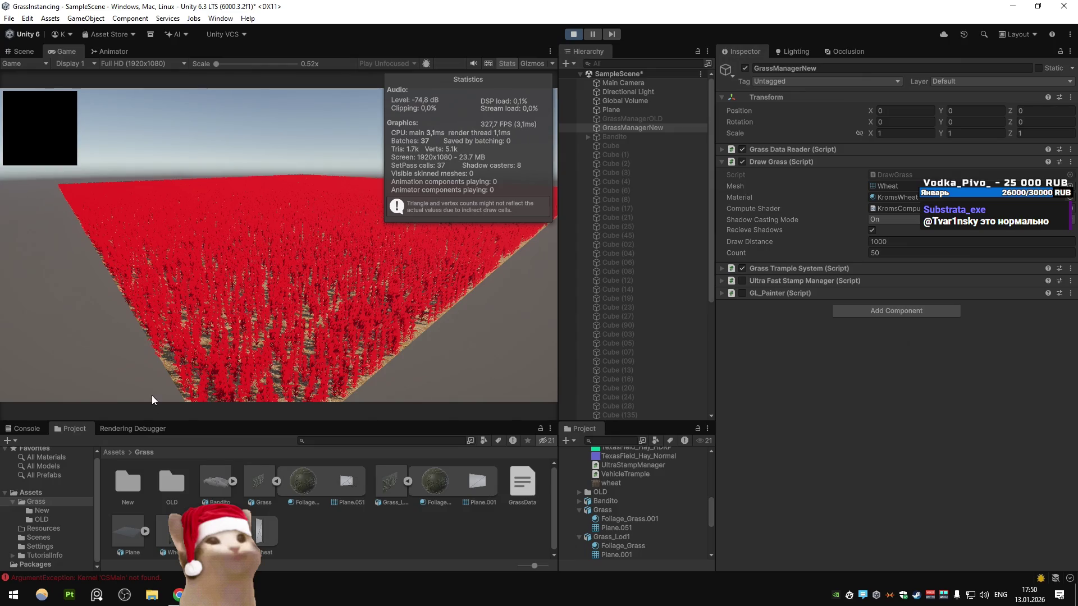
left_click(26, 429)
left_click(8, 443)
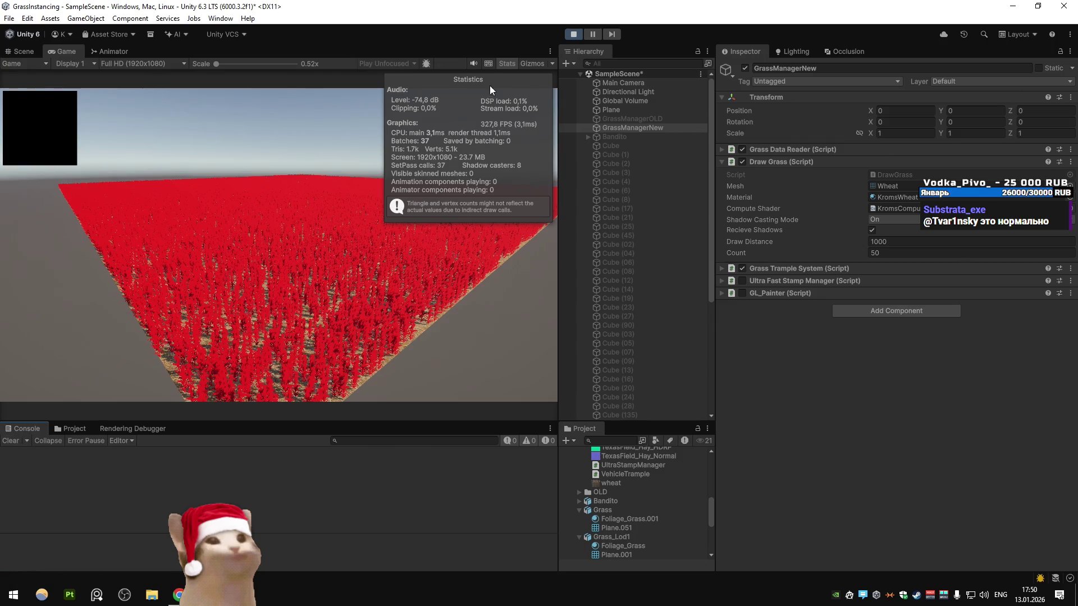
Step: Inspect the GrassTrampleSystem script in Visual Studio, then briefly rerun the scene
left_click(574, 33)
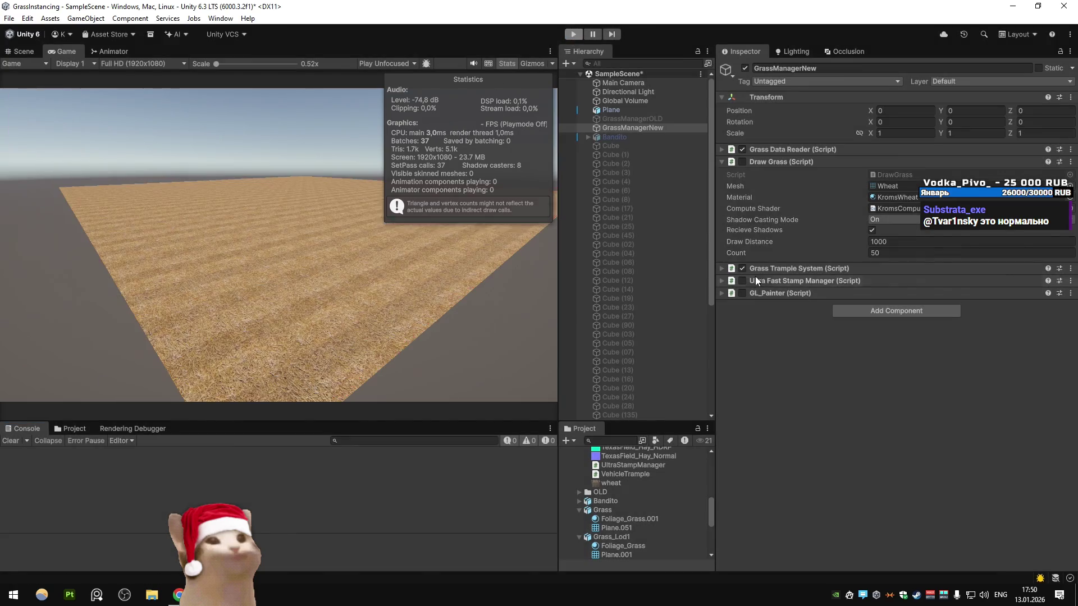
left_click(725, 268)
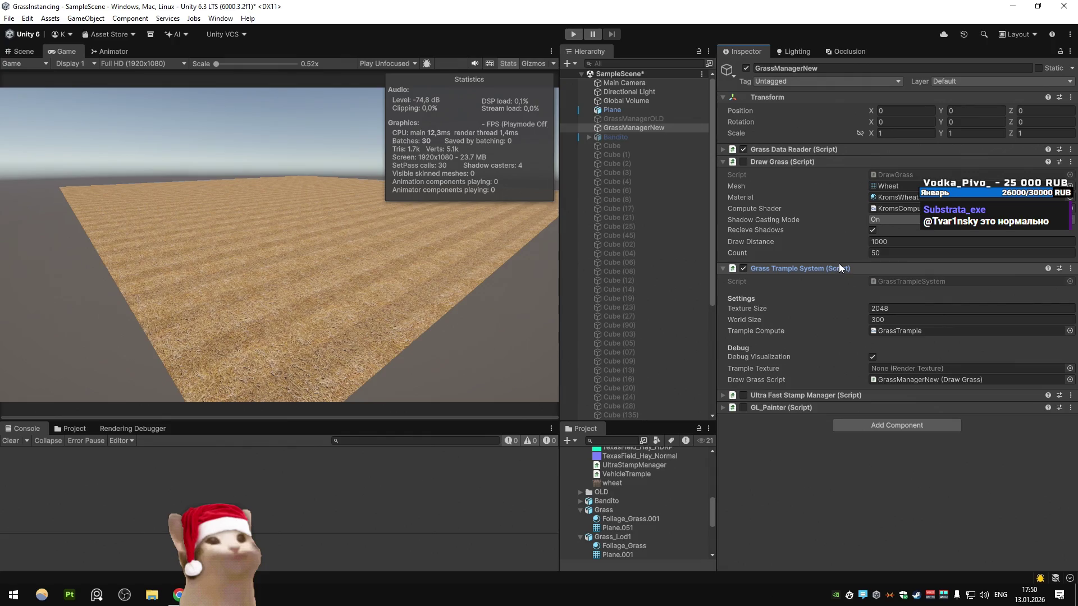
left_click(903, 281)
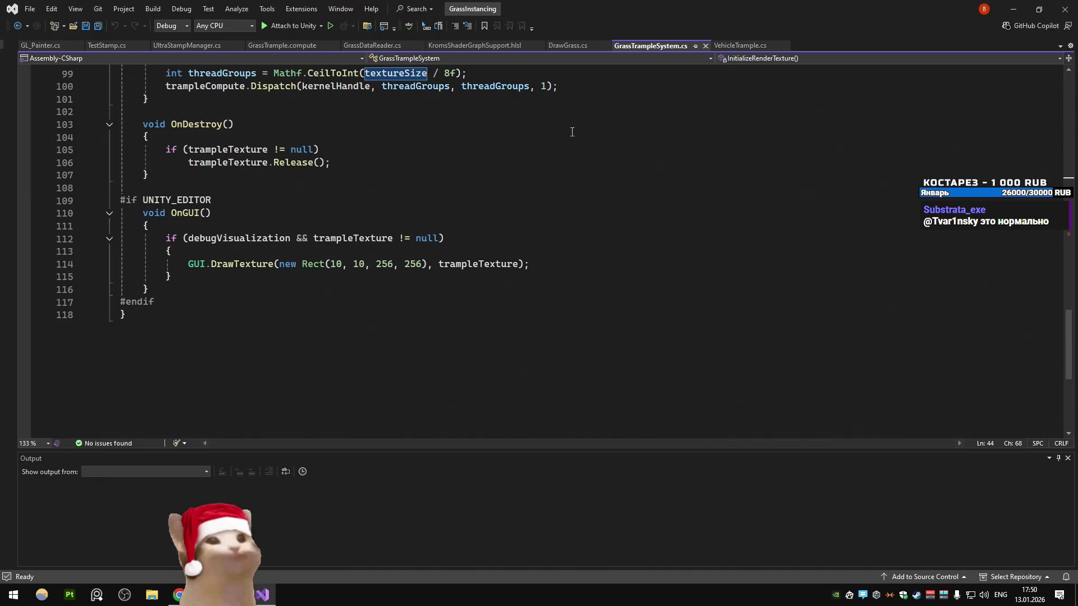
left_click(1014, 9)
key("ctrl+p")
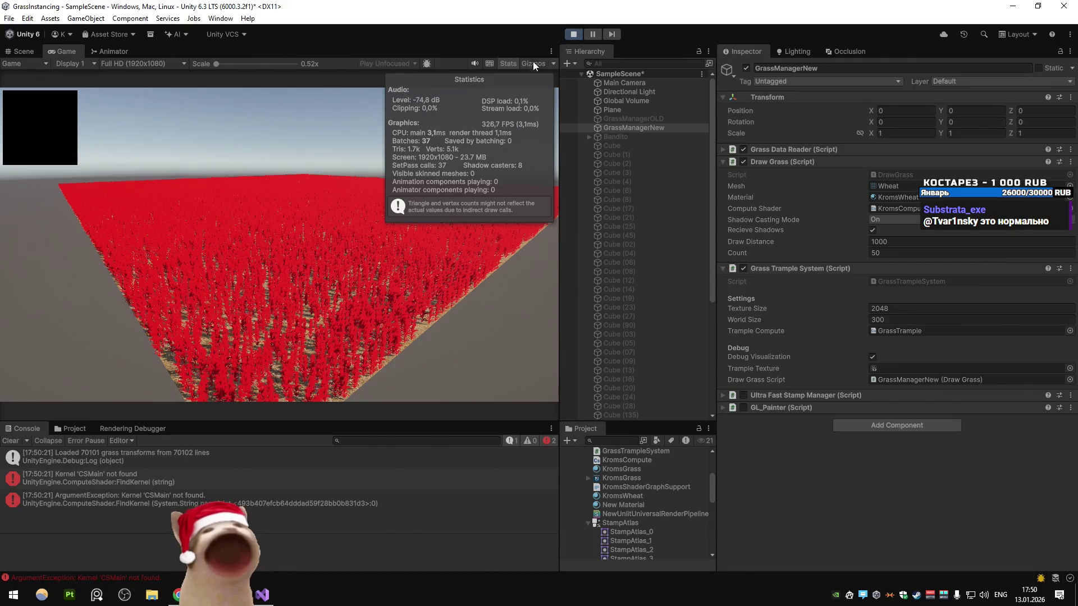
key("ctrl+p")
Step: Disable the Grass Trample System (Script) component and play the scene again
left_click(743, 269)
left_click(573, 34)
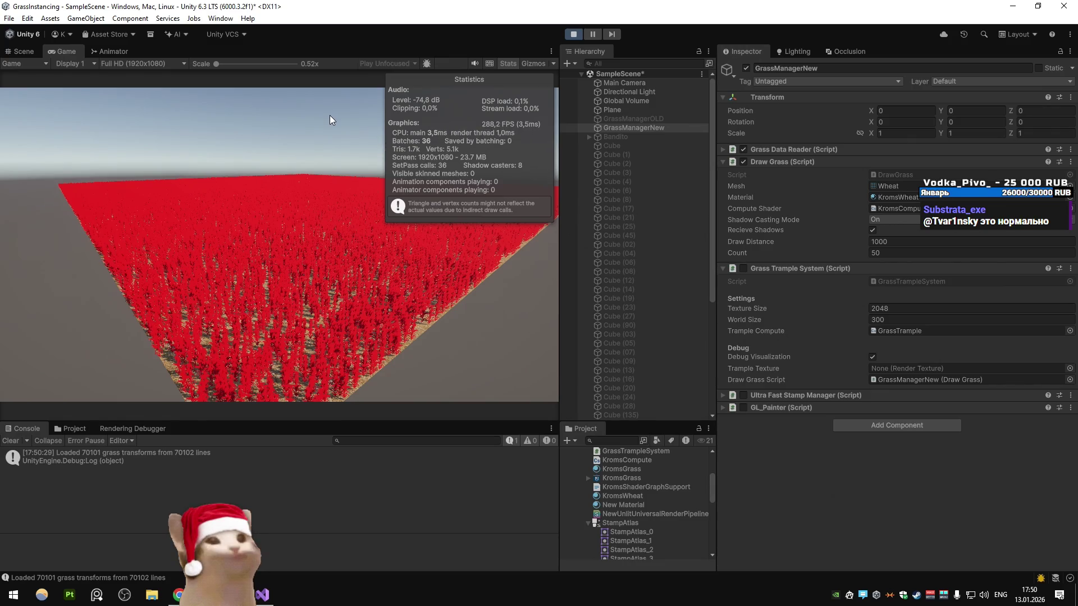
Step: Toggle the PreviewRed debug option on the KromsGrass material
left_click(69, 429)
left_click(171, 526)
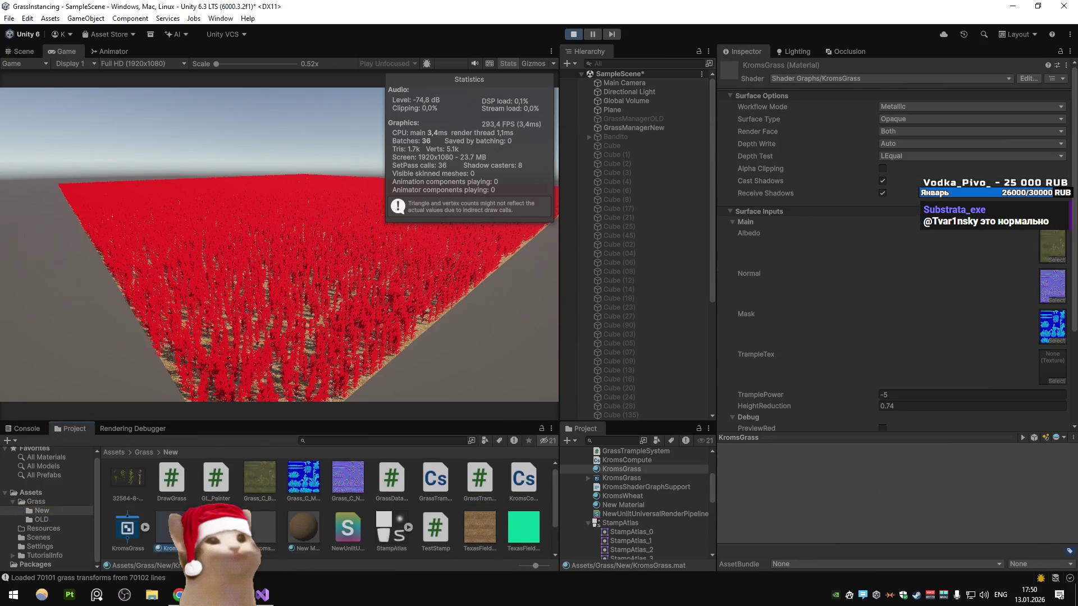
scroll(820, 322, "down", 5)
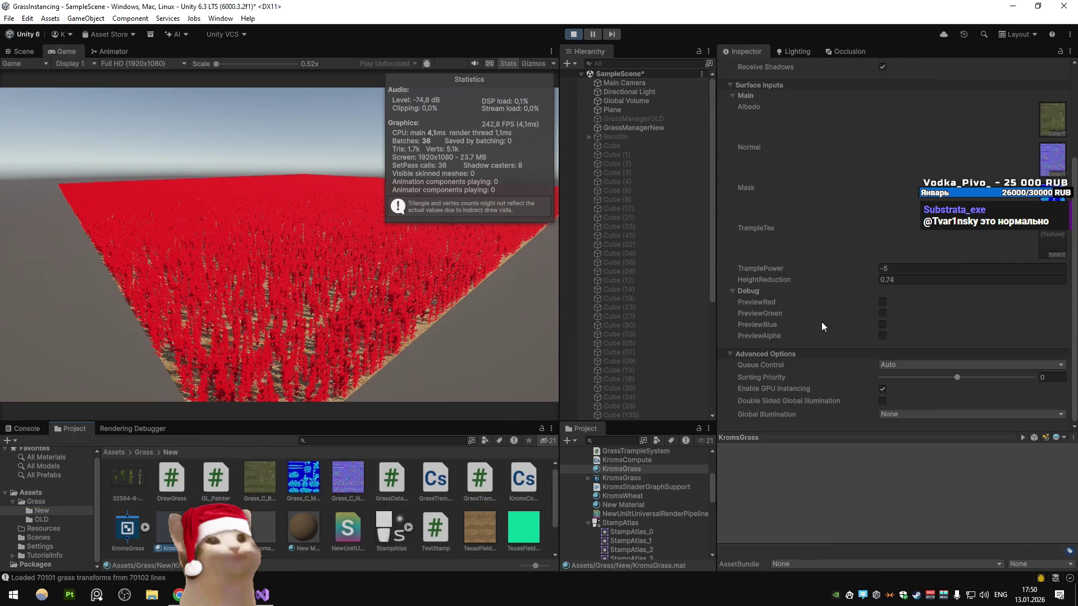
left_click(885, 301)
Step: Leave only PreviewRed and PreviewGreen ticked on the KromsWheat material
left_click(622, 496)
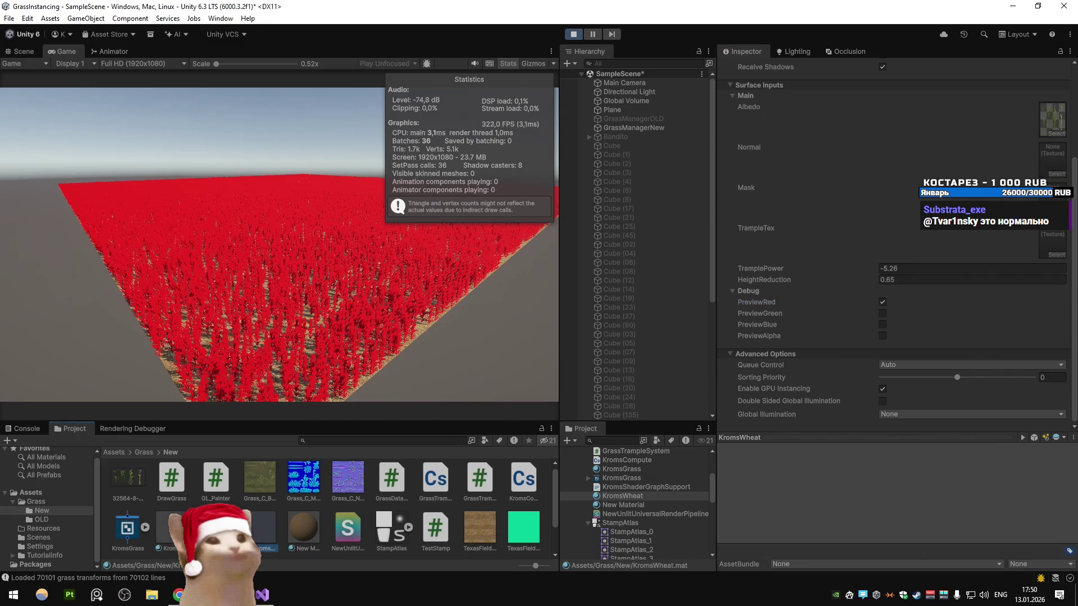
left_click(882, 302)
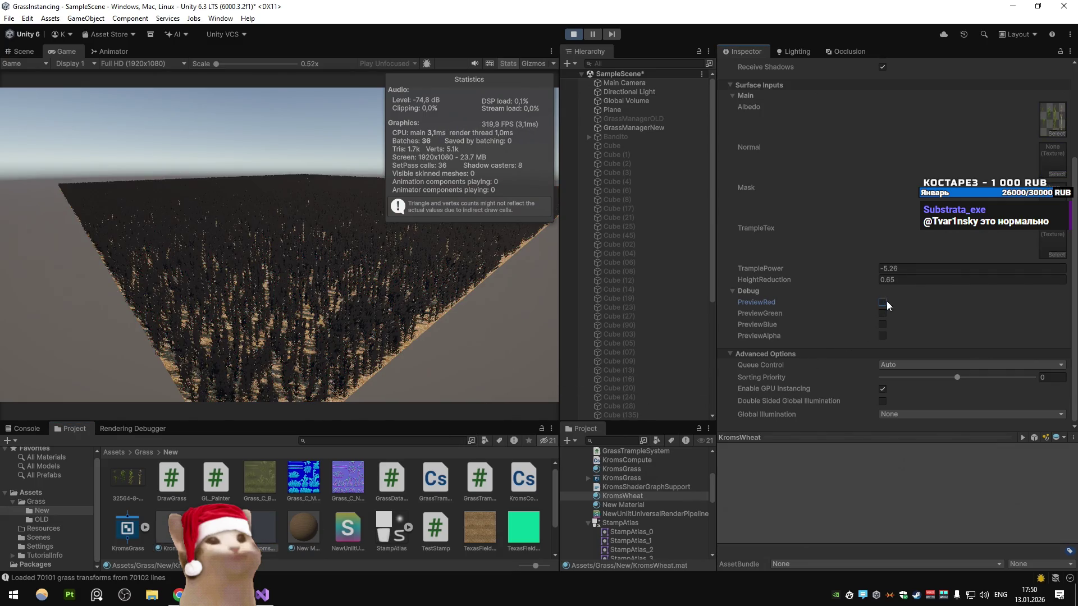
left_click(882, 302)
left_click(882, 313)
left_click(882, 325)
left_click(882, 336)
left_click(882, 335)
left_click(882, 324)
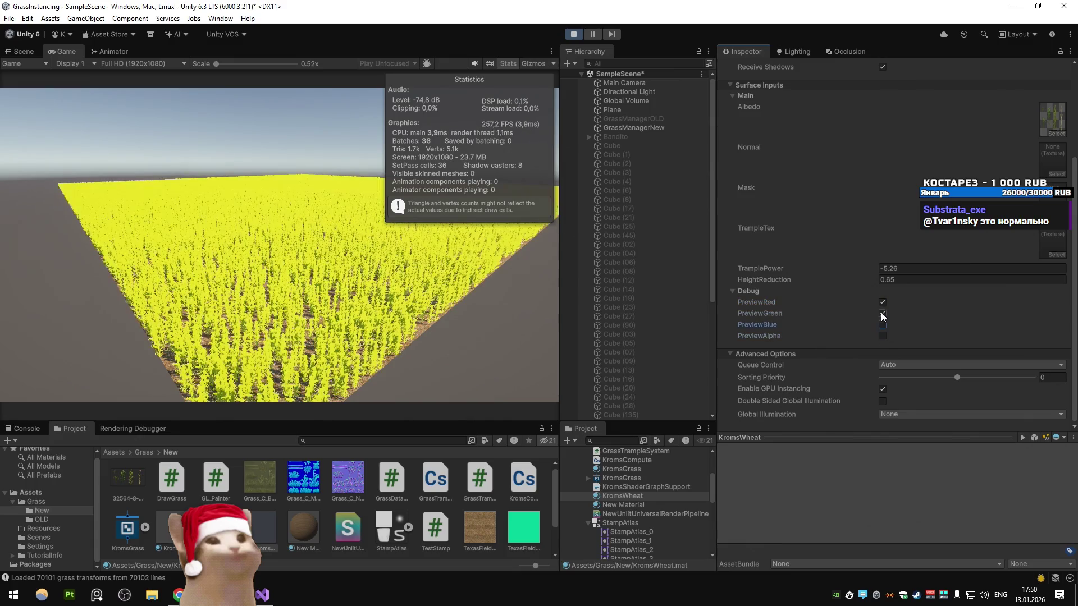